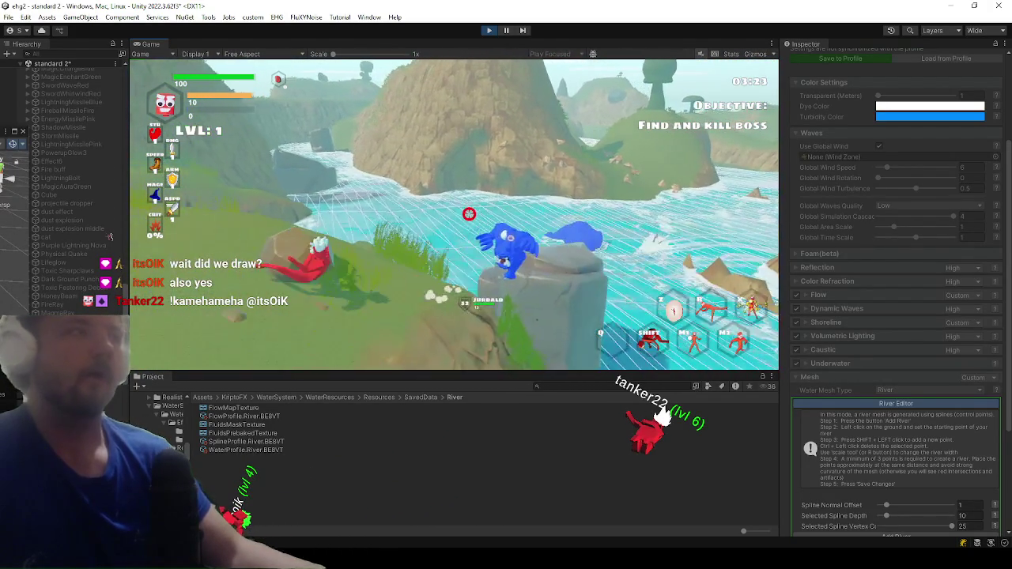
- Inspect SplineProfile.River.BE8VT: 10 spline points, vertex count 25, depth 10
key("super")
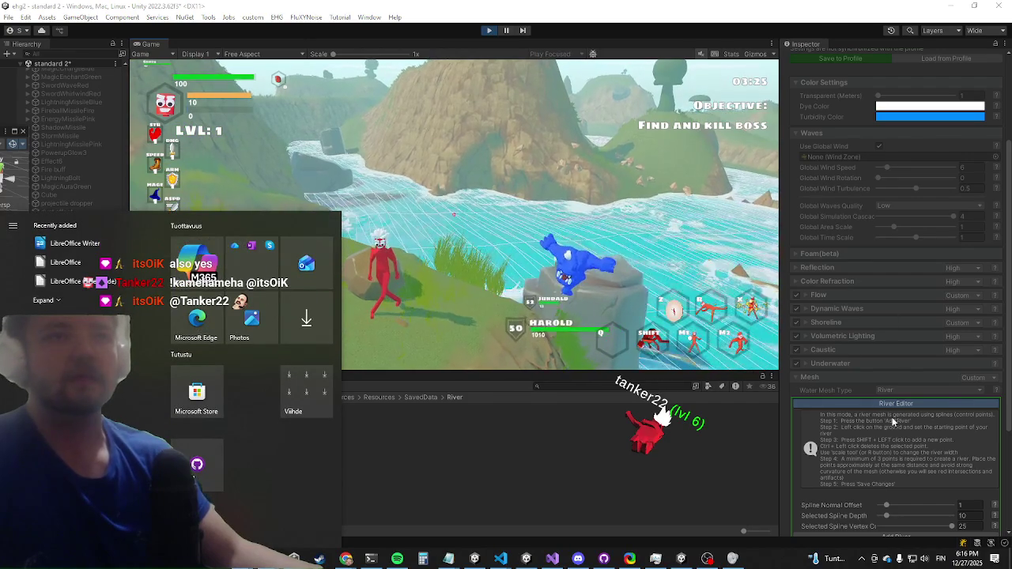
scroll(893, 419, "down", 3)
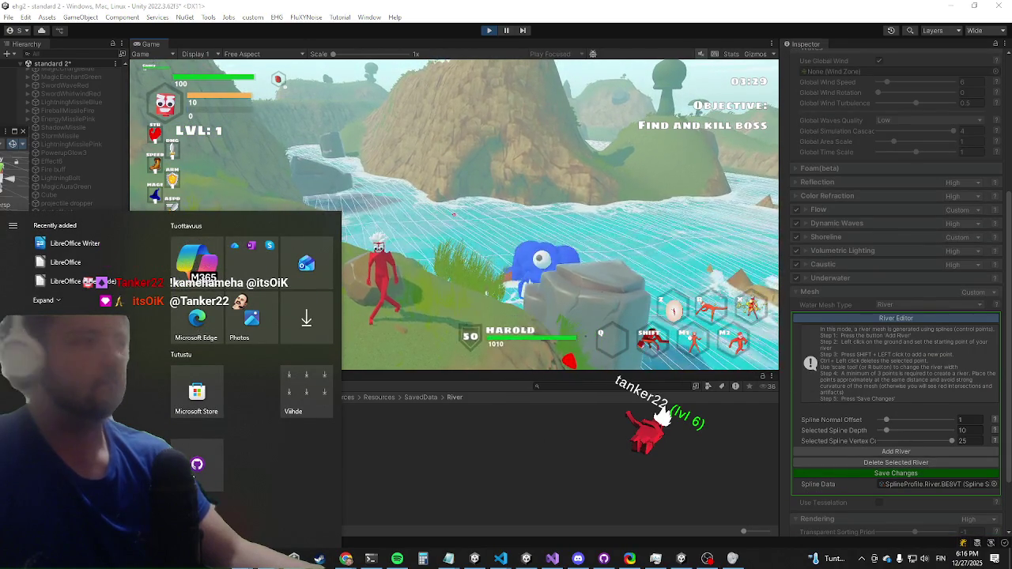
key("super")
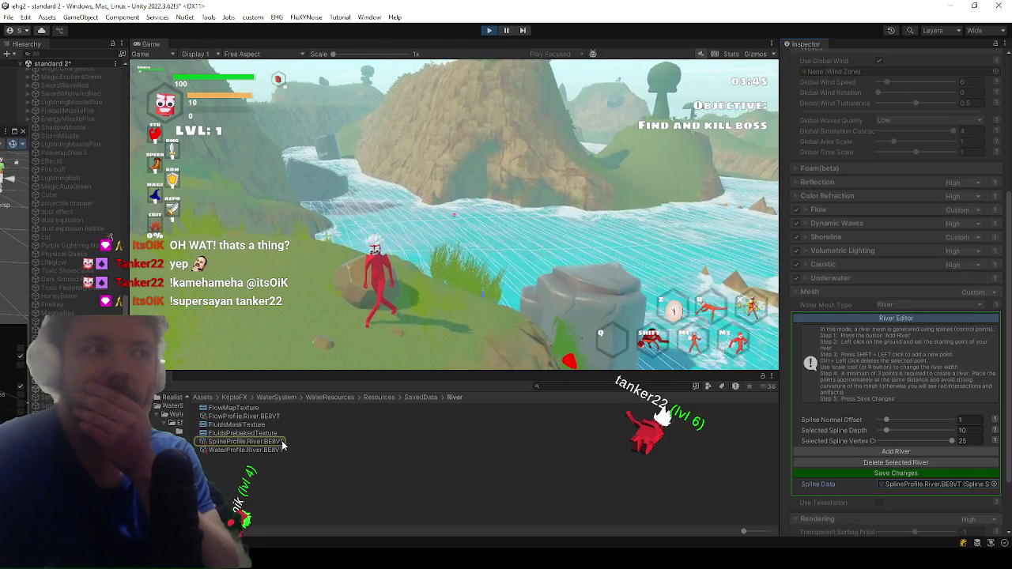
left_click(245, 441)
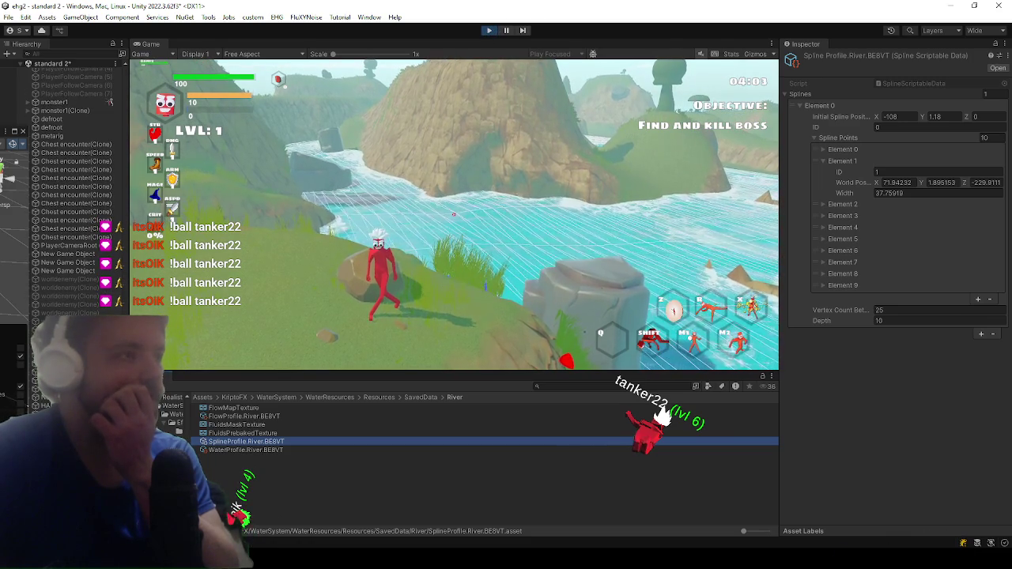
scroll(89, 311, "down", 10)
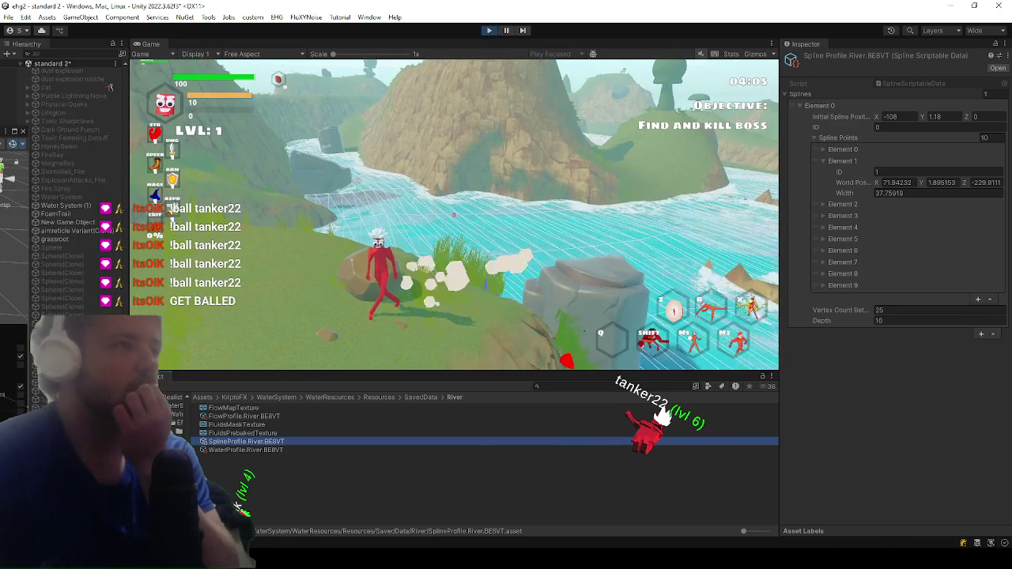
scroll(79, 190, "up", 10)
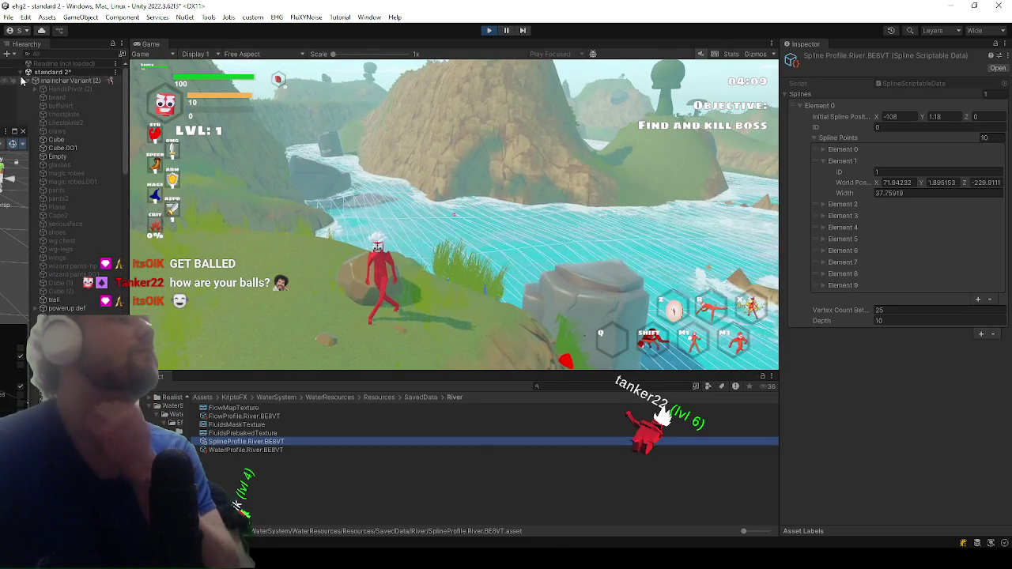
- Select Water System (1) and raise its River Editor Spline Normal Offset to 3.11
left_click(31, 81)
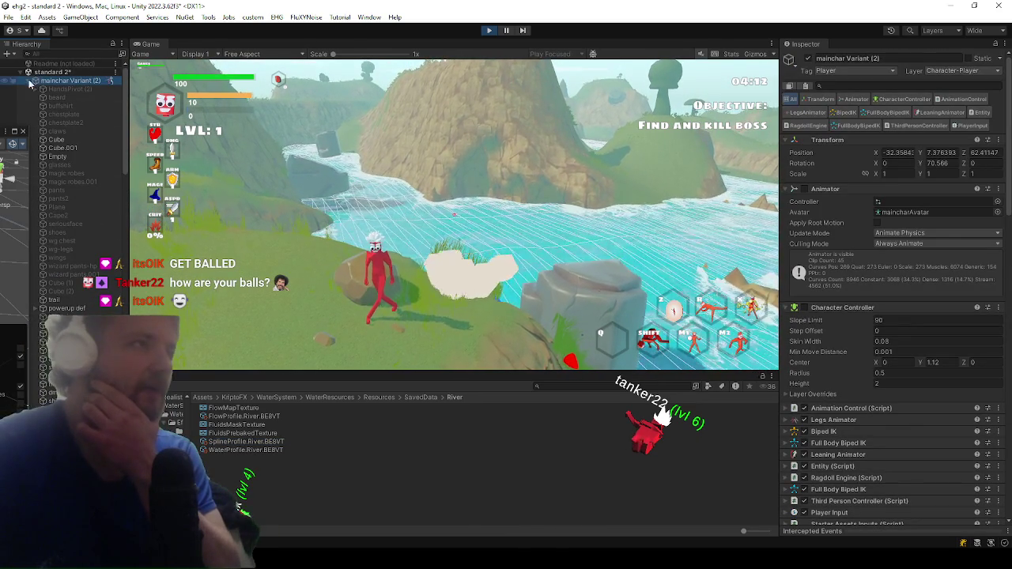
left_click(34, 81)
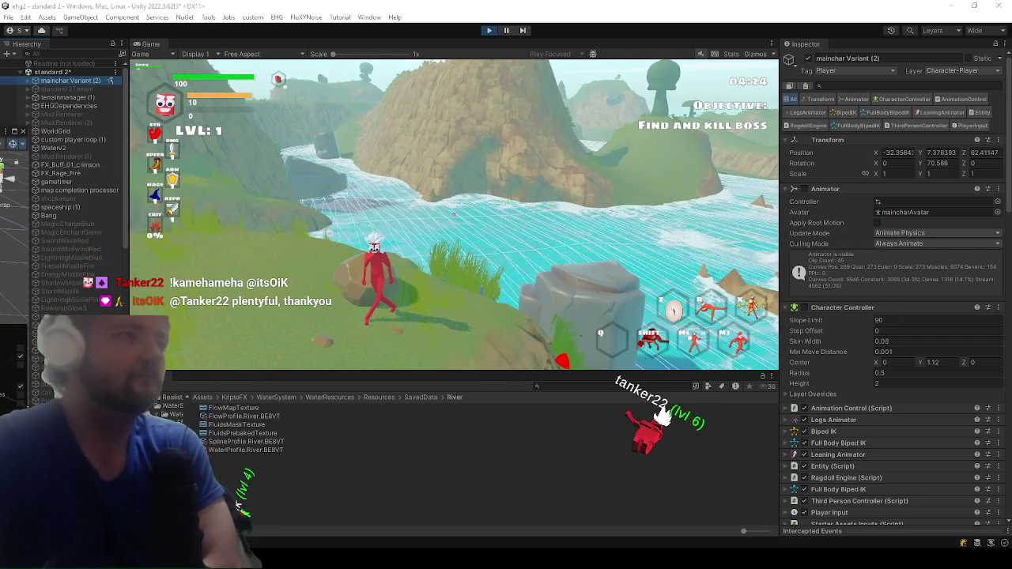
scroll(92, 295, "down", 6)
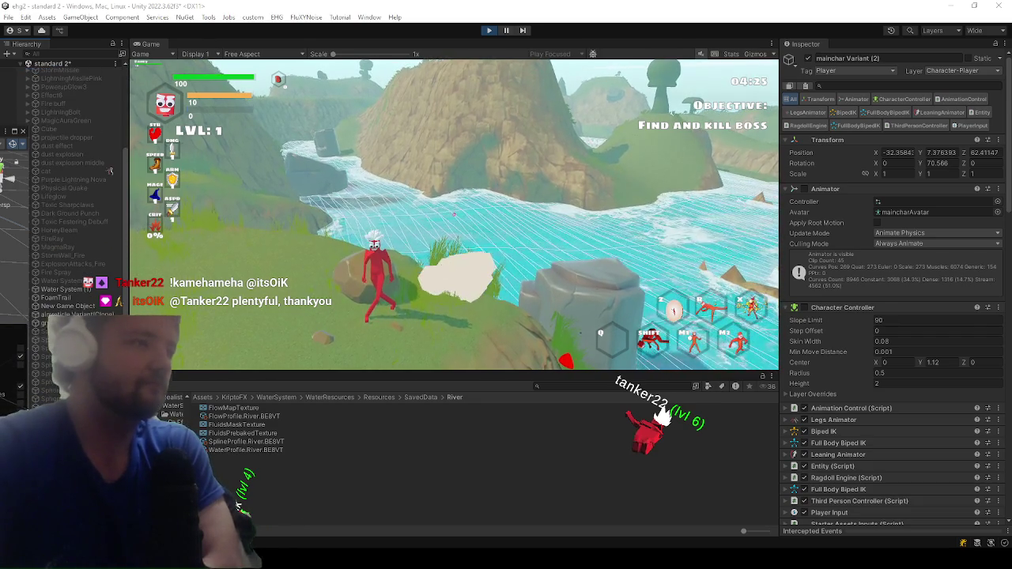
left_click(92, 291)
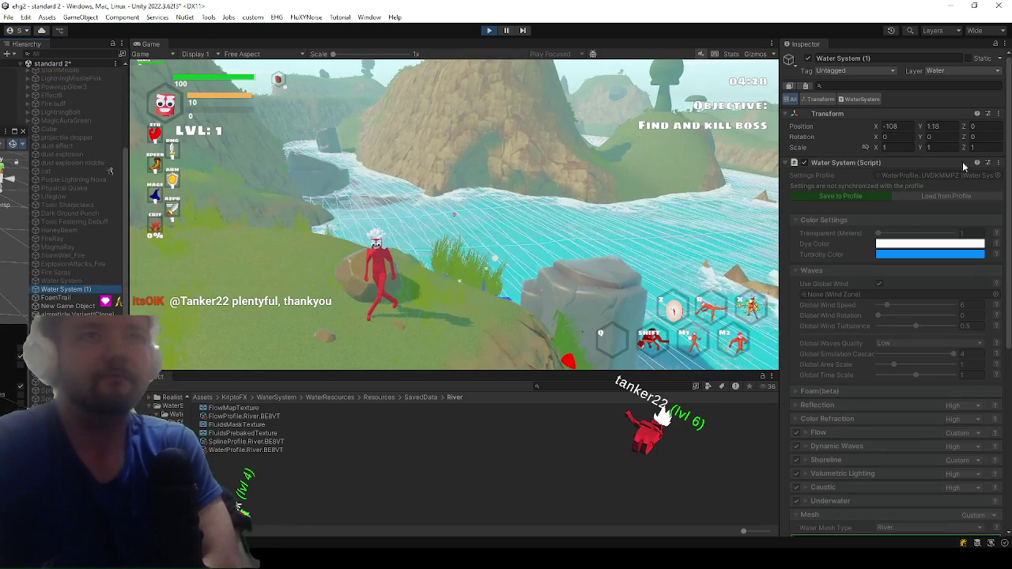
scroll(840, 206, "down", 5)
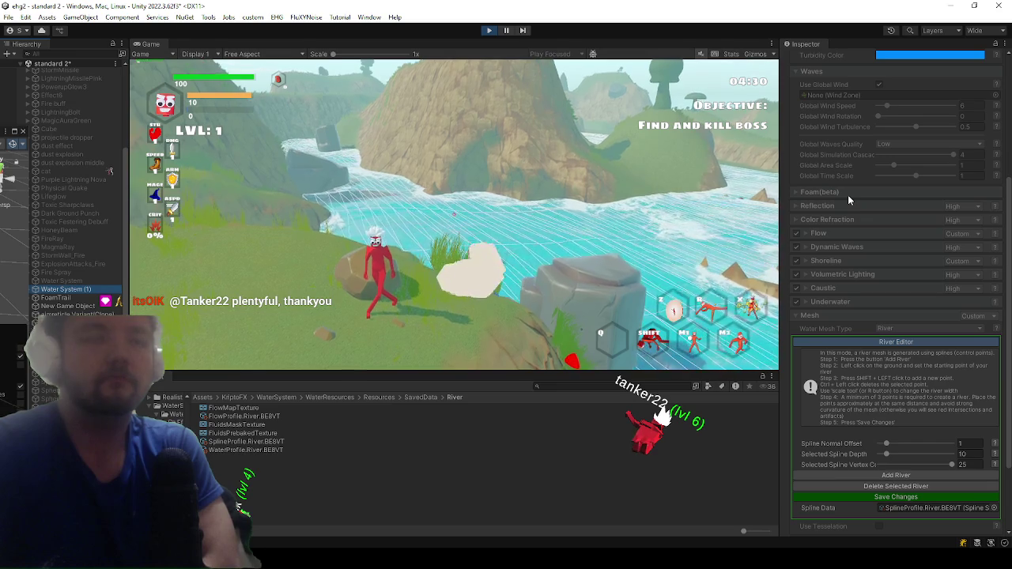
mouse_move(886, 443)
left_mouse_down()
mouse_move(930, 442)
mouse_move(874, 433)
mouse_move(889, 442)
left_mouse_up()
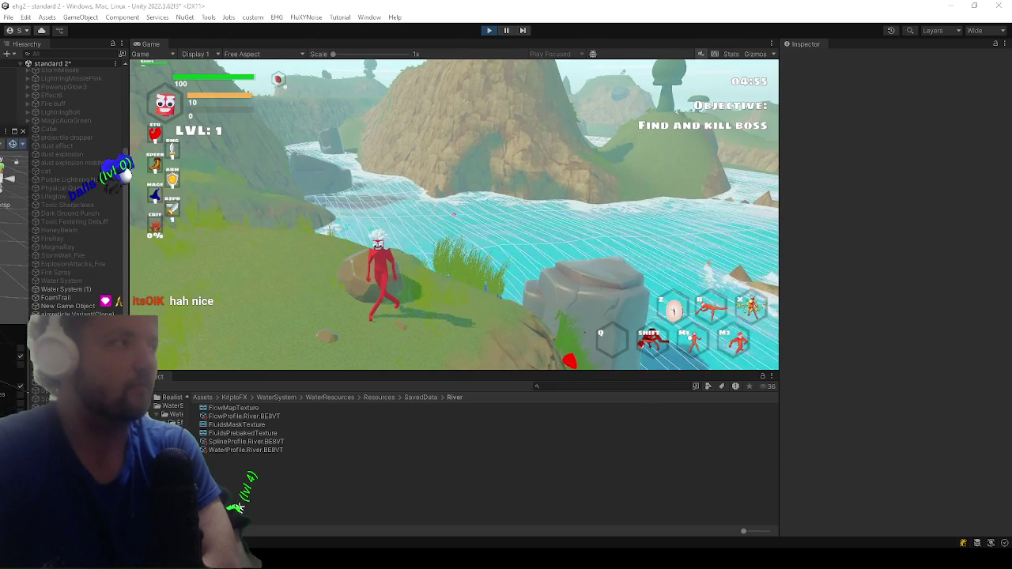
- In the Scene view, frame Water System (1) with the Move tool and show its spline points
key("ctrl+1")
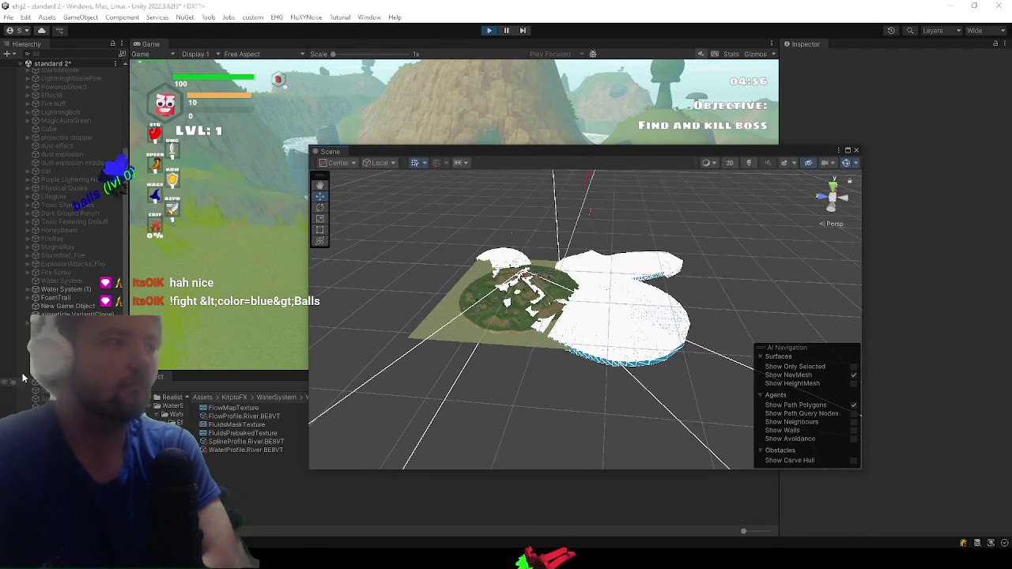
left_click(91, 307)
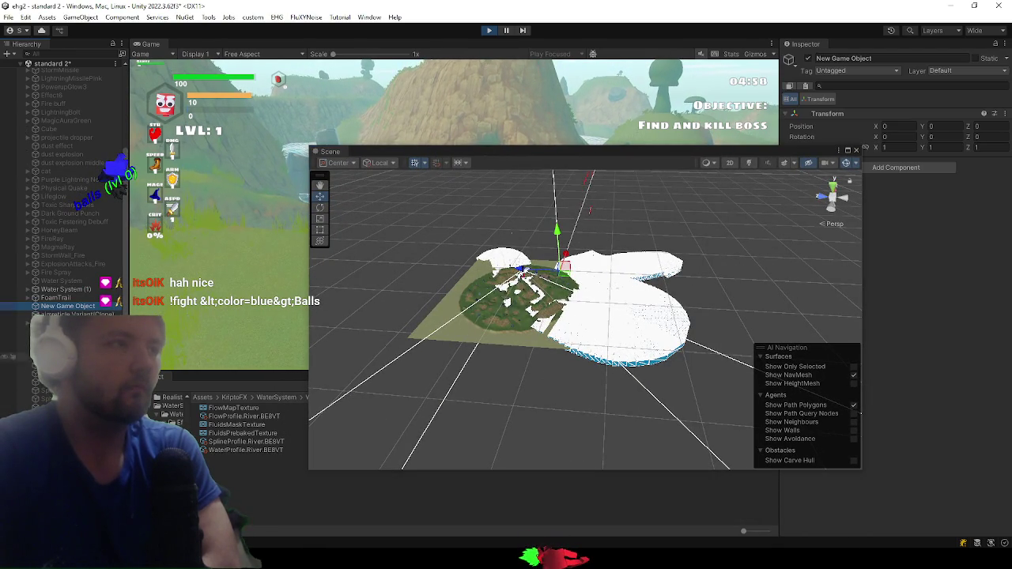
left_click(89, 298)
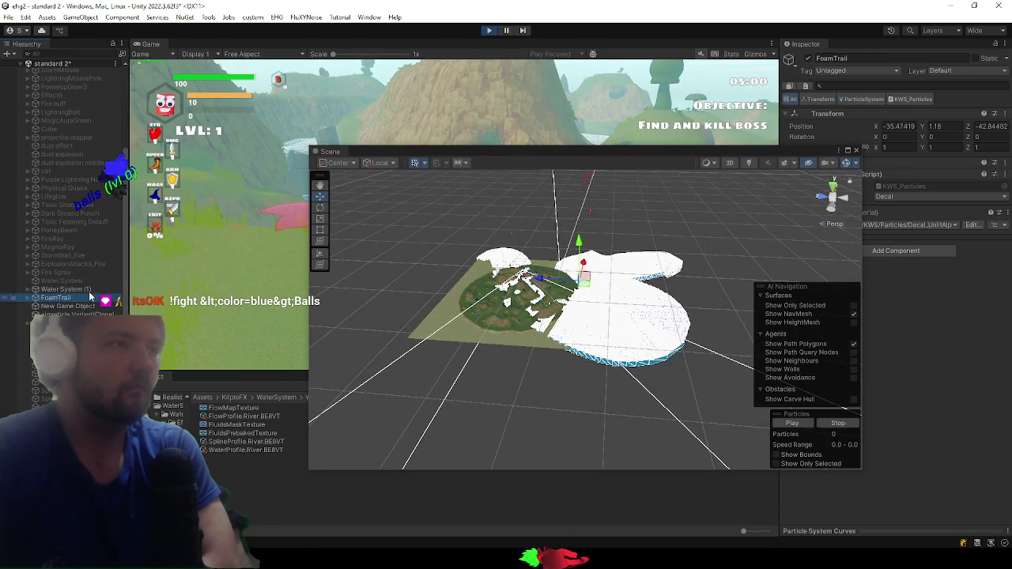
left_click(89, 288)
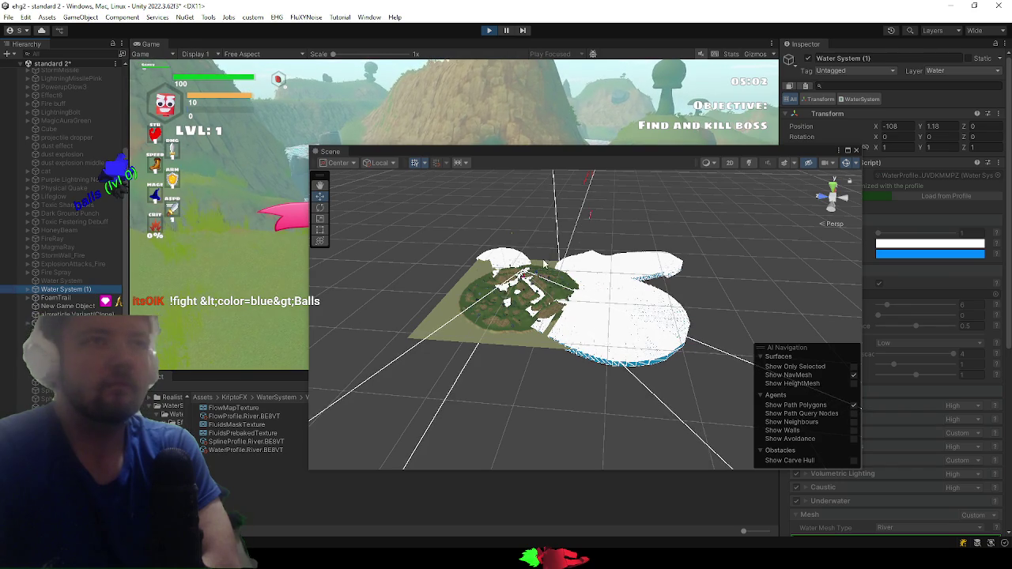
key("f")
key("w")
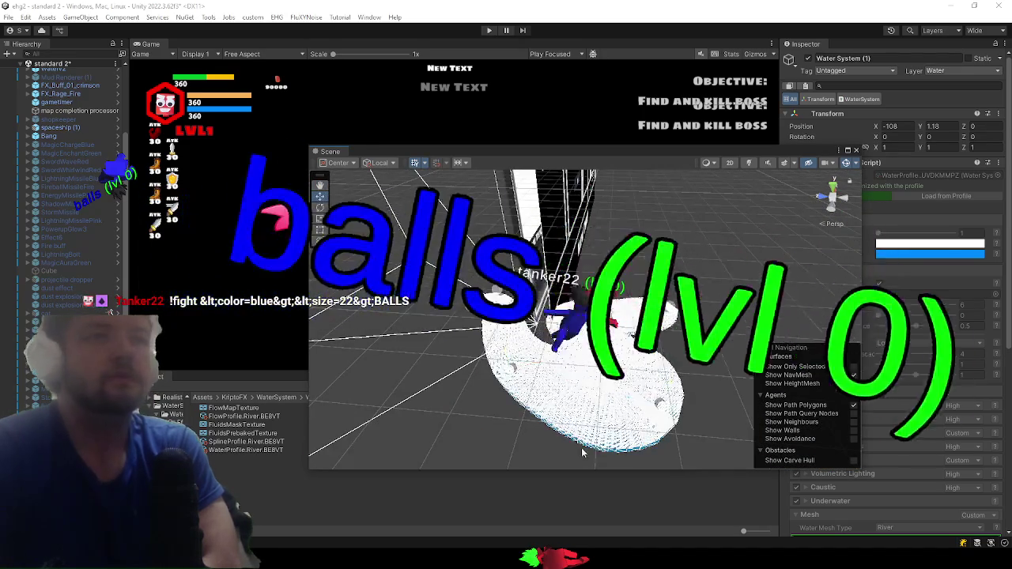
left_click(577, 377)
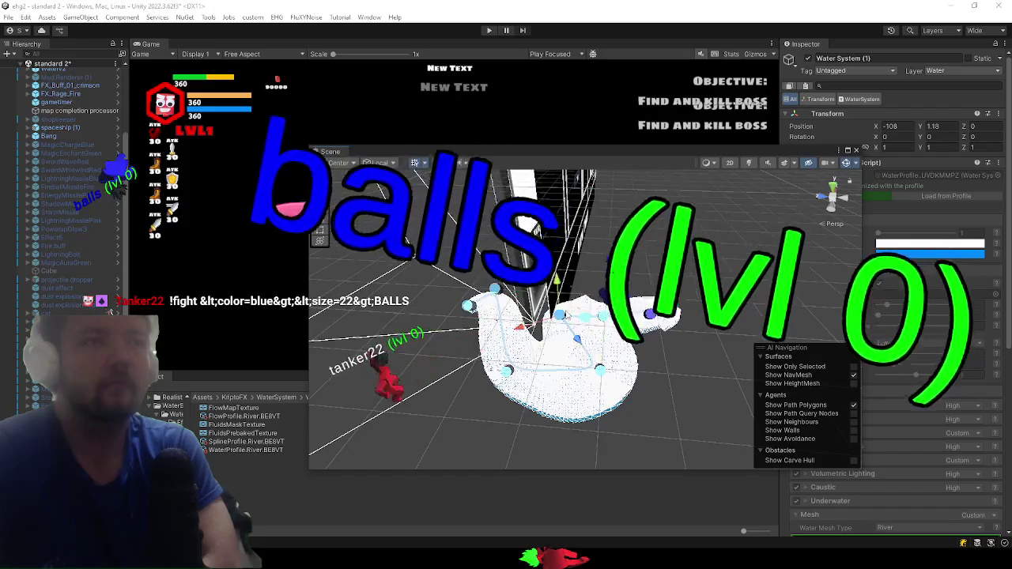
- Drag one river spline point to the right and add new spline points to extend it
left_click(579, 290)
mouse_move(580, 291)
left_mouse_down()
mouse_move(621, 265)
mouse_move(650, 314)
left_mouse_up()
left_click(586, 317)
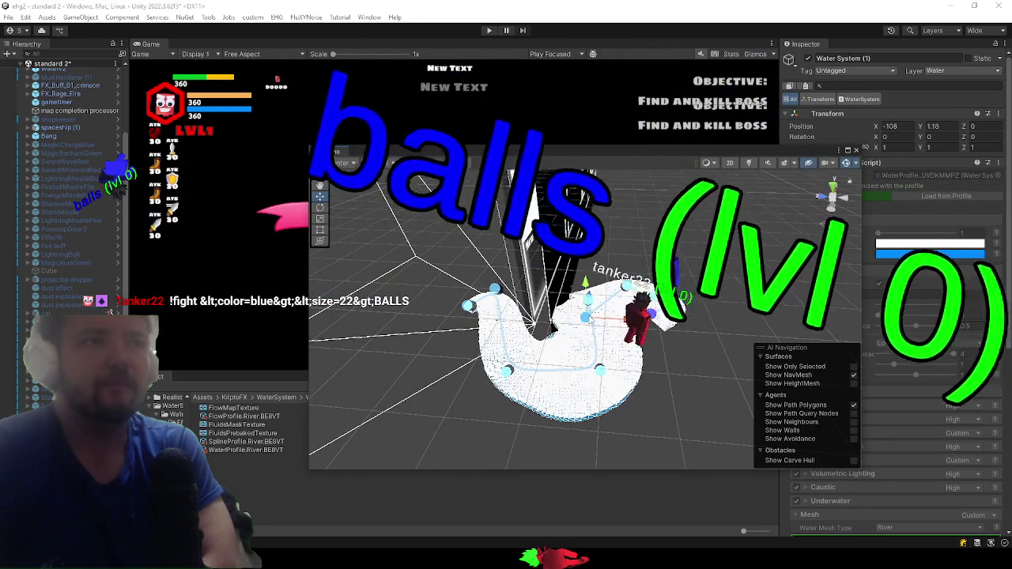
left_click(650, 314)
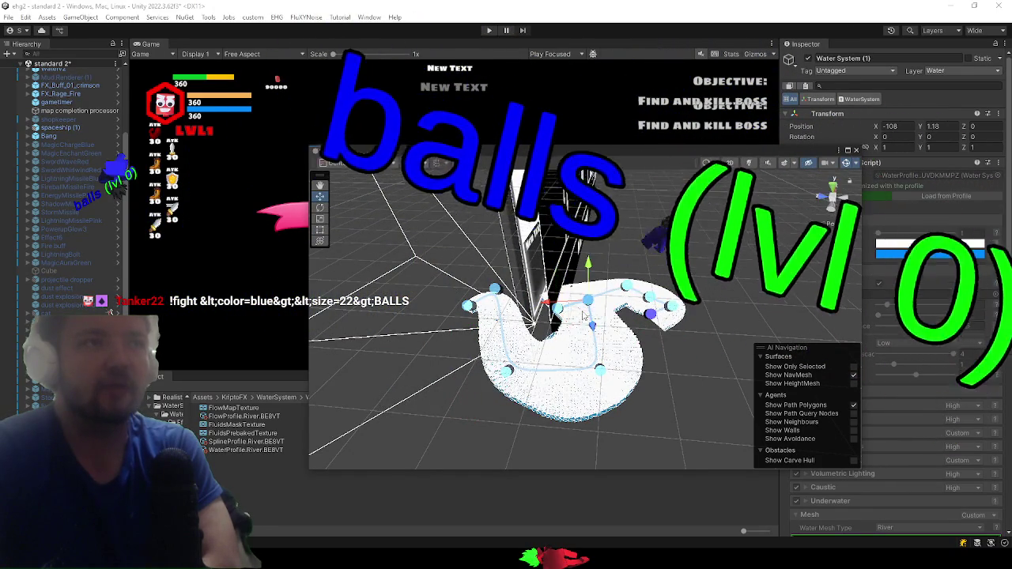
- Move the upper point left, the lower-left point down-left and the left point further out
left_click(586, 282)
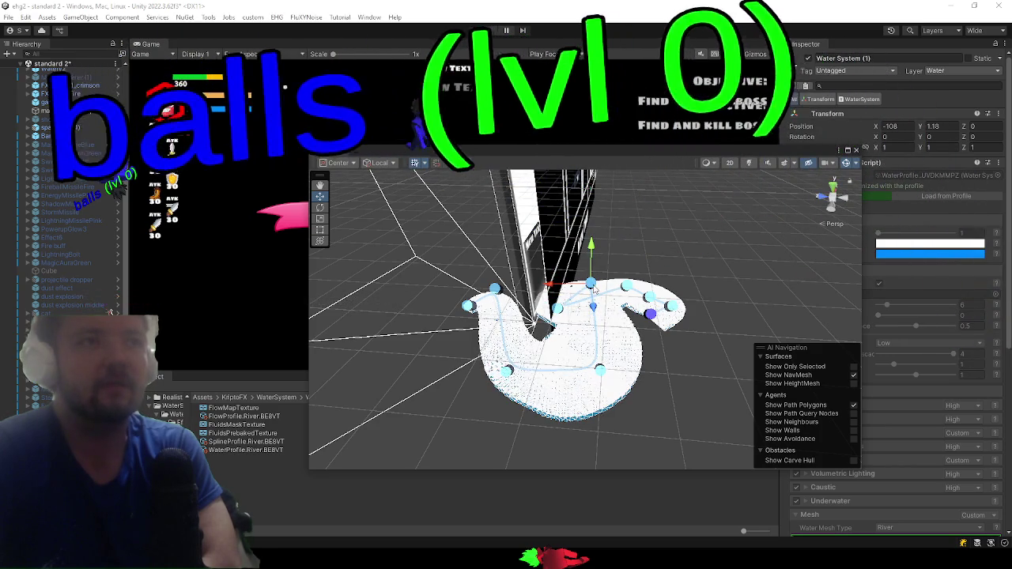
left_click_drag(586, 282, 522, 283)
left_click(507, 370)
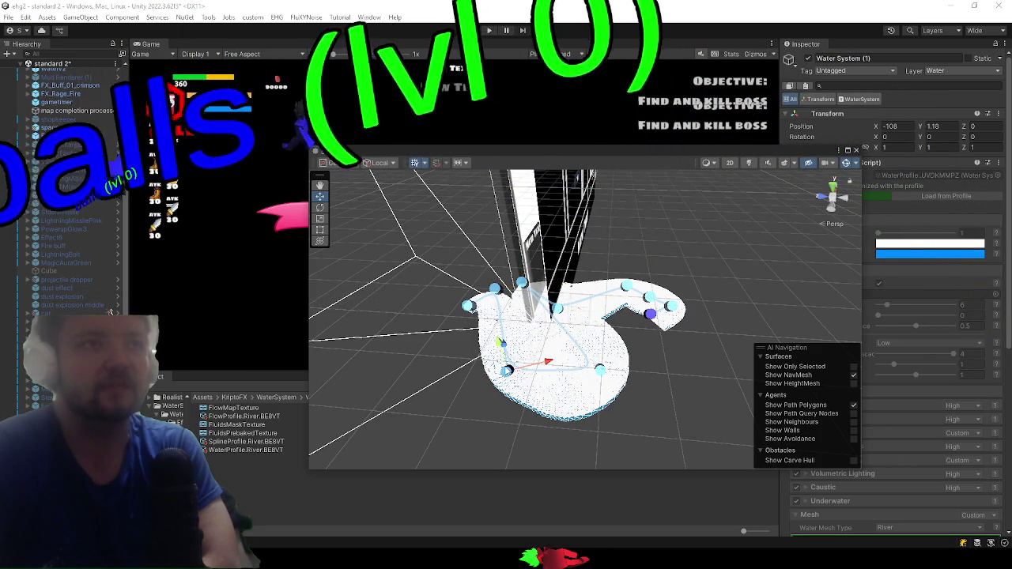
left_click_drag(507, 370, 440, 397)
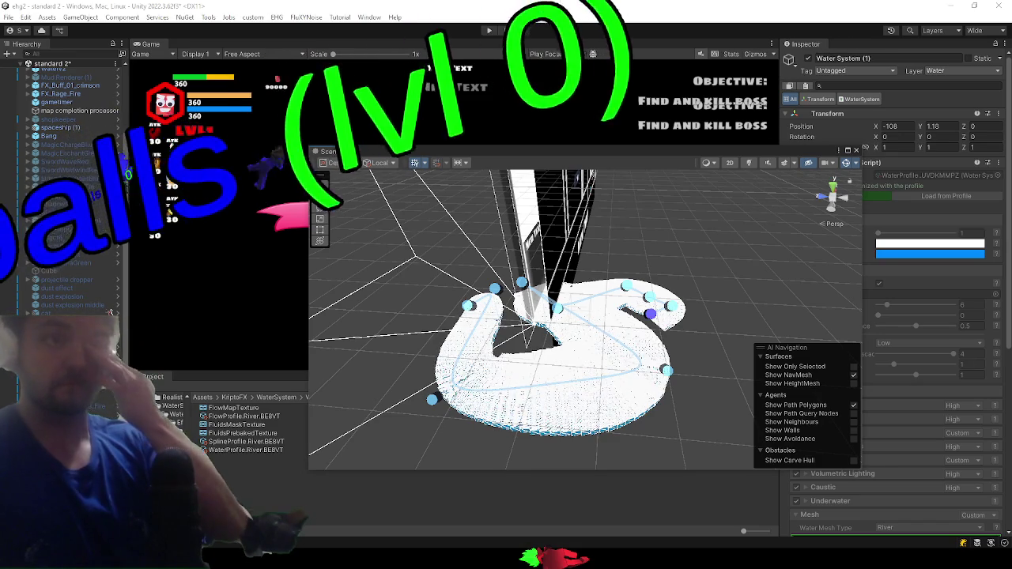
left_click(470, 305)
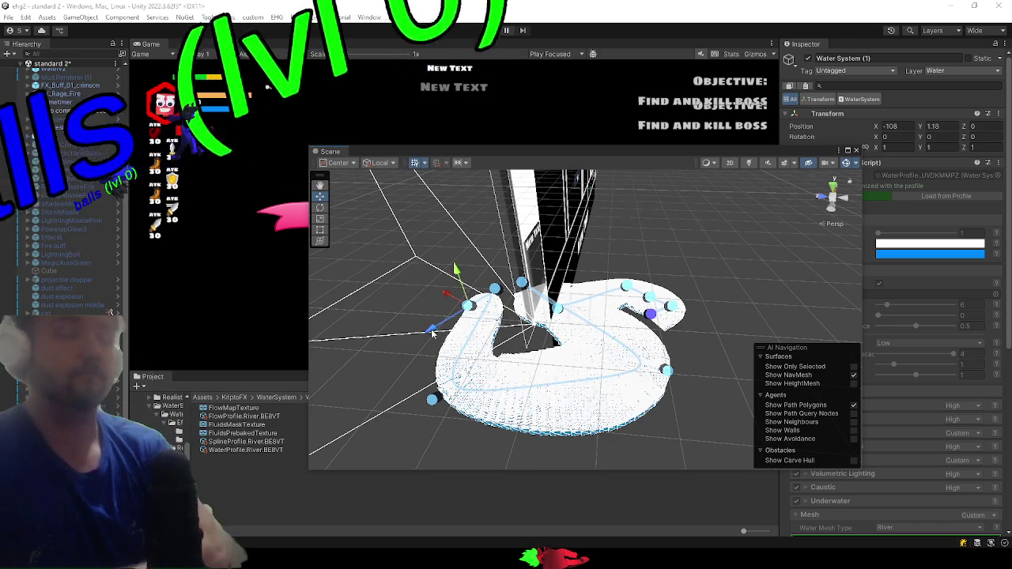
left_click_drag(475, 304, 378, 295)
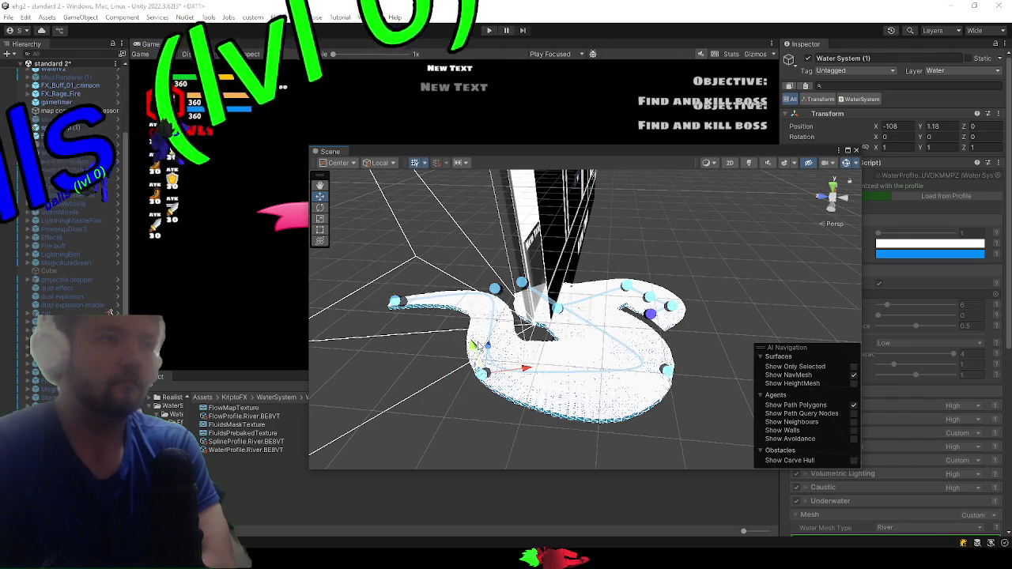
left_click(667, 370)
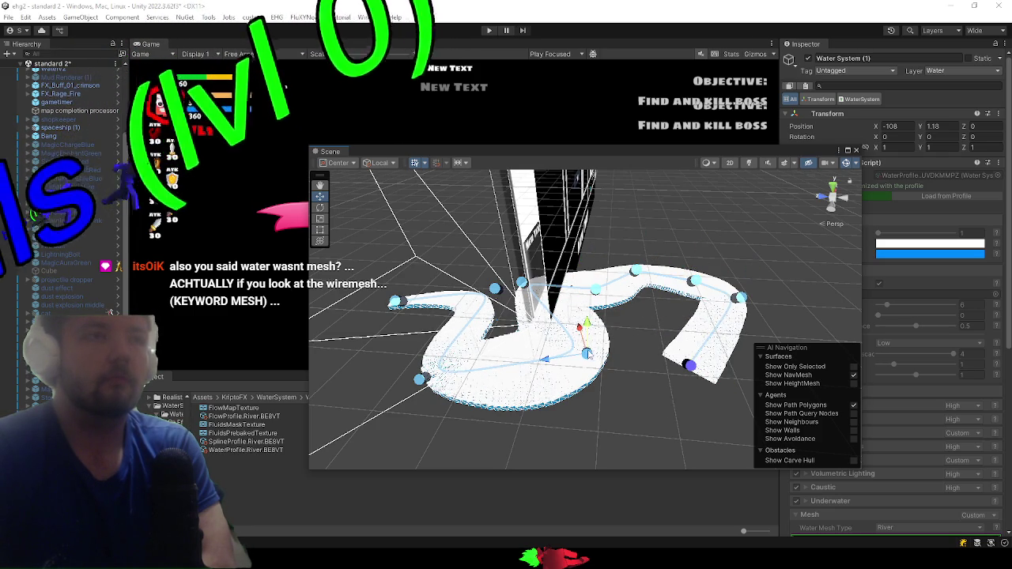
- Pull a lower spline point left to reshape the bend and orbit to check the S-shaped course
left_click_drag(587, 354, 528, 361)
mouse_move(333, 385)
left_mouse_down()
mouse_move(501, 369)
mouse_move(479, 351)
mouse_move(451, 349)
mouse_move(484, 336)
left_mouse_up()
left_click(516, 282)
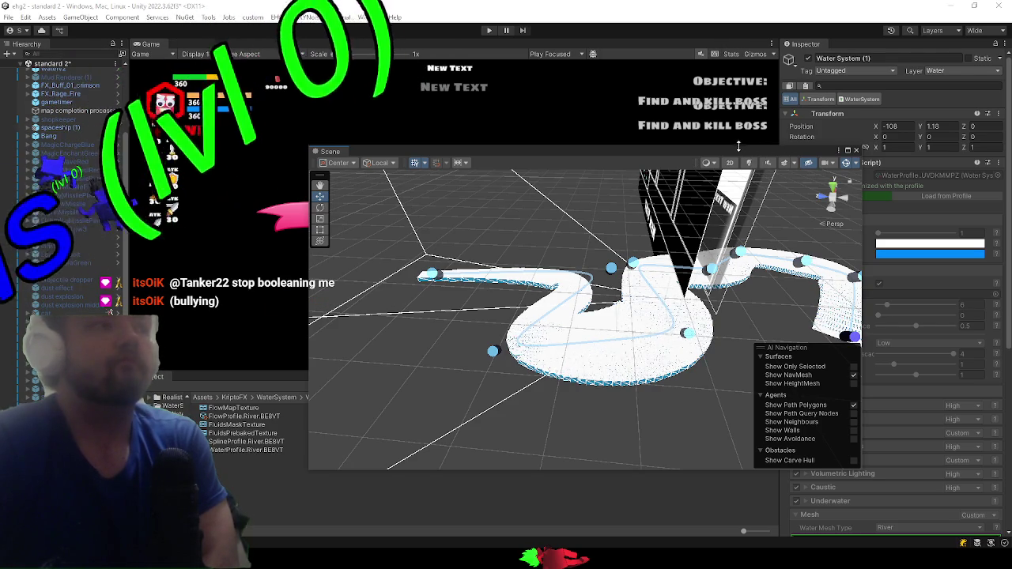
- Reposition the floating Scene window beside the Game view and start play mode
left_click_drag(710, 152, 602, 107)
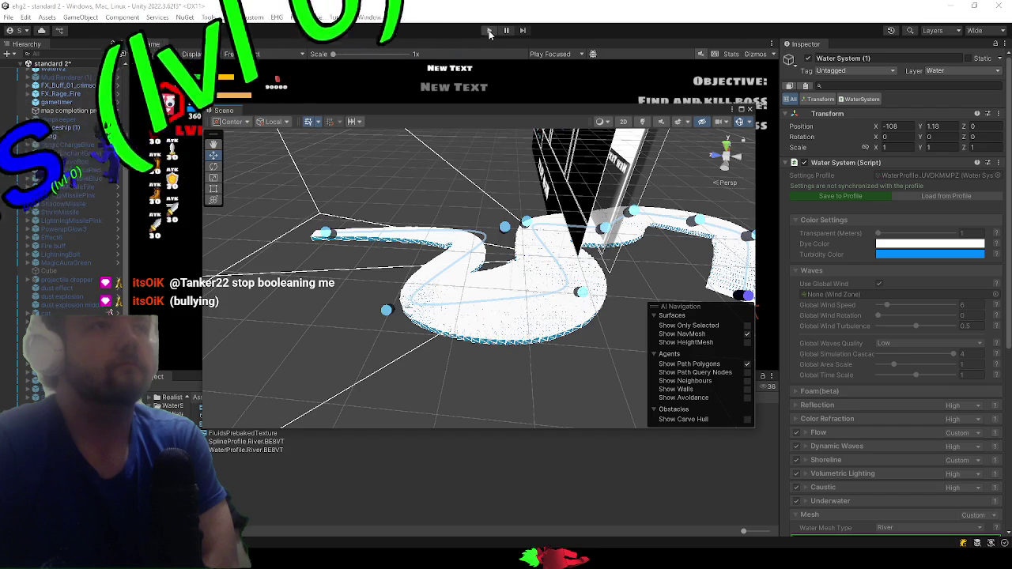
key("ctrl+z")
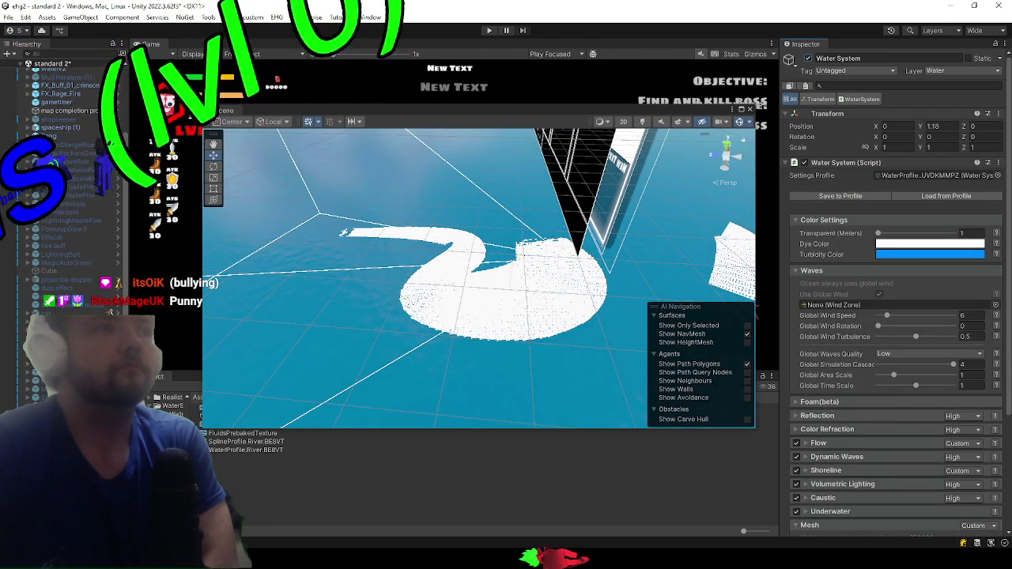
key("ctrl+y")
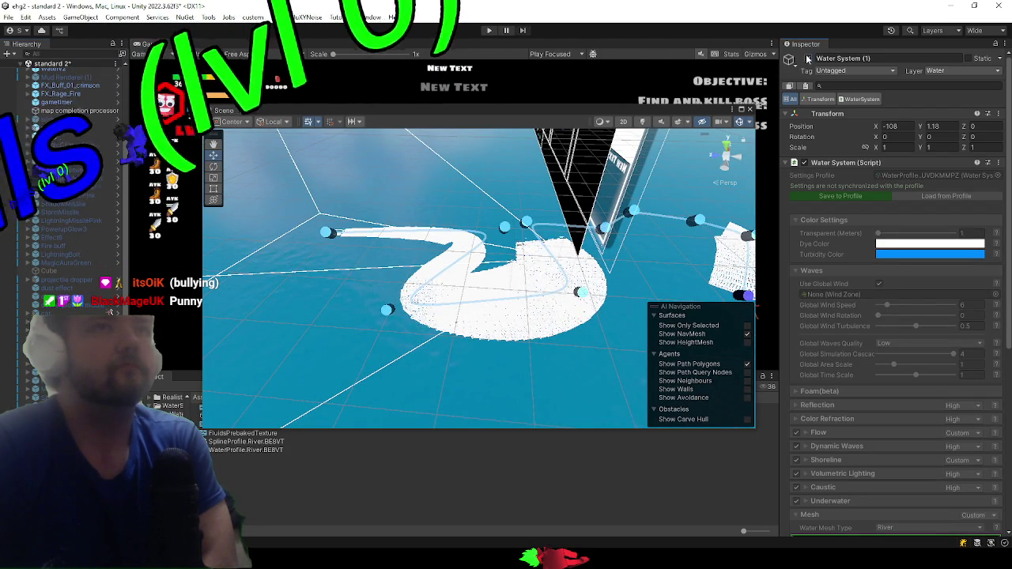
left_click(489, 31)
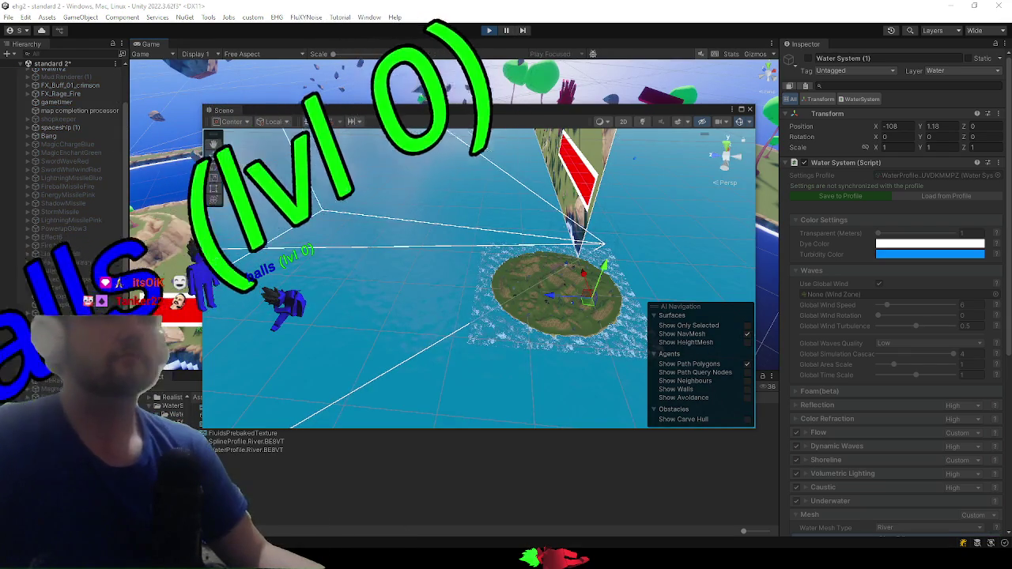
left_click_drag(329, 107, 74, 139)
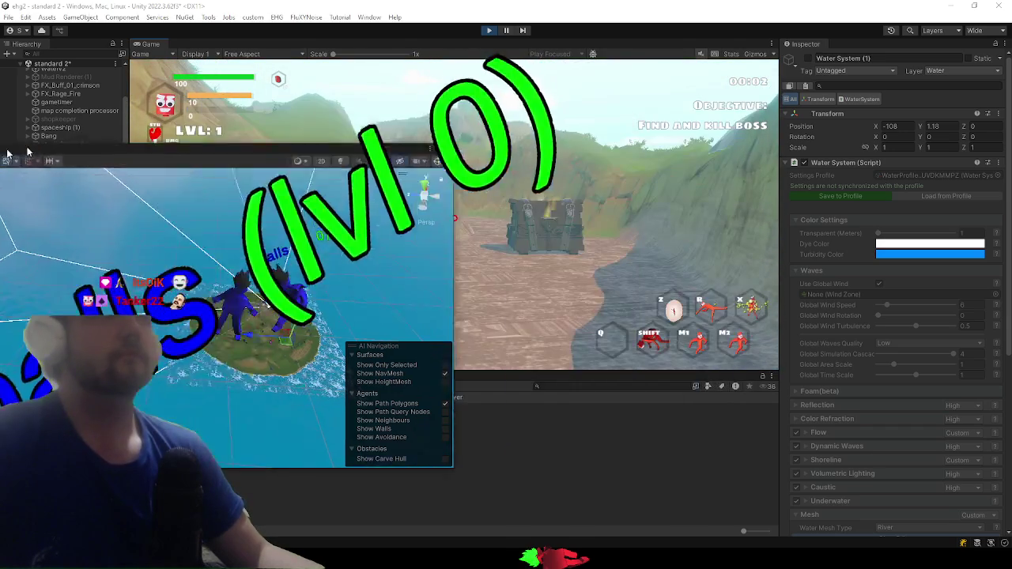
- Maximize the Game view, then run, leap and dash to the shore and ground-slam beside the water
key("shift+space")
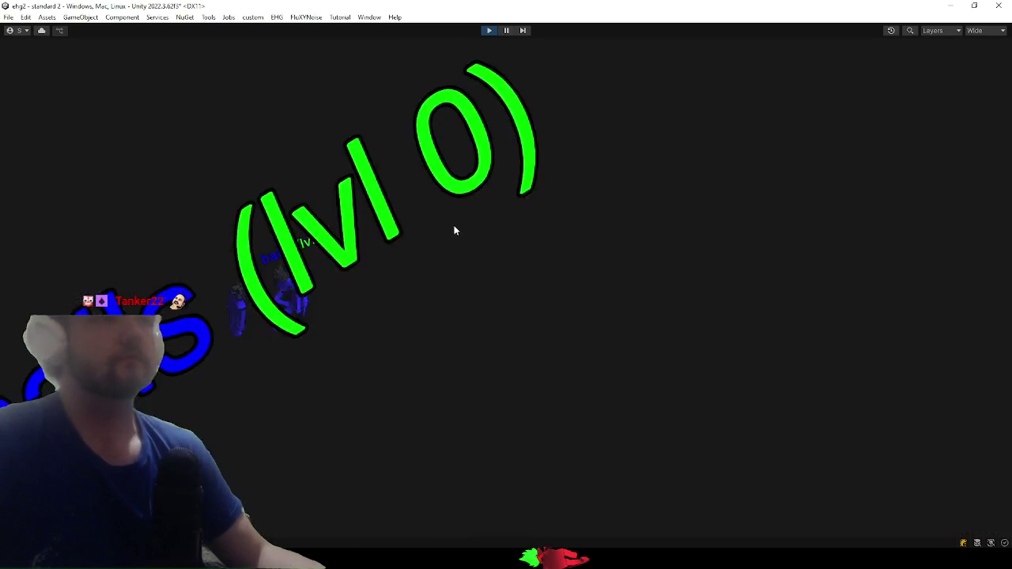
key("w")
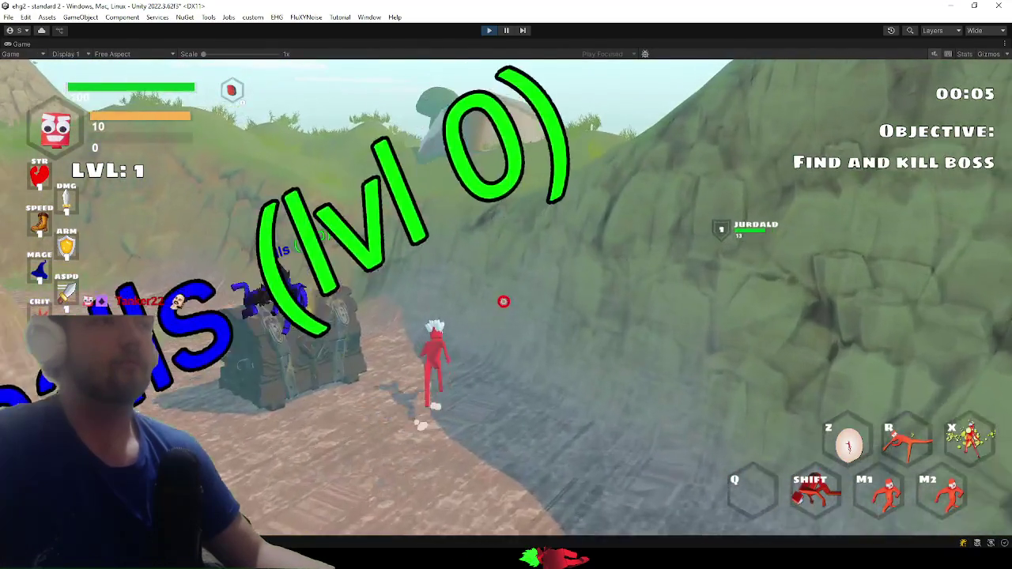
key("space")
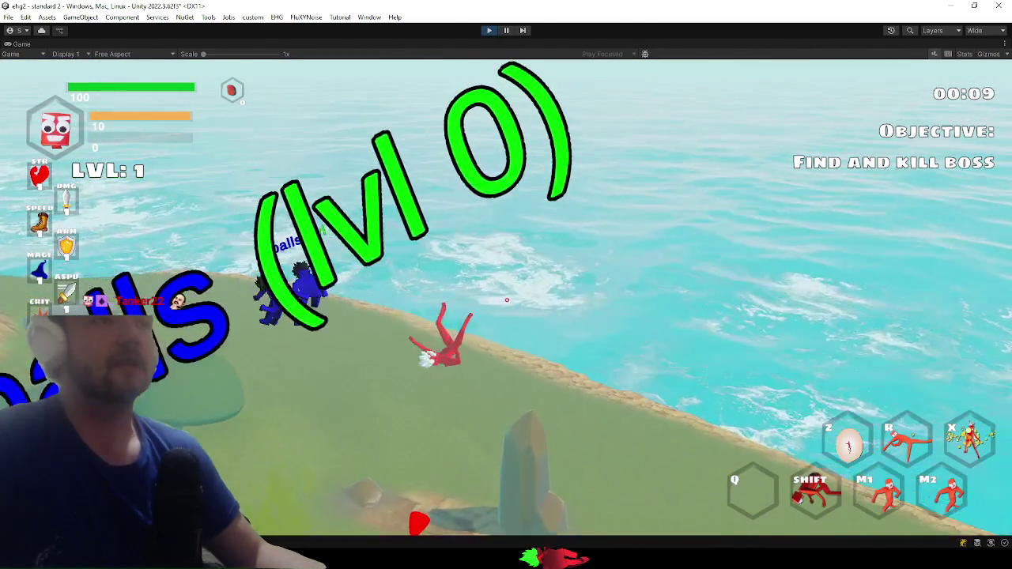
key("shift")
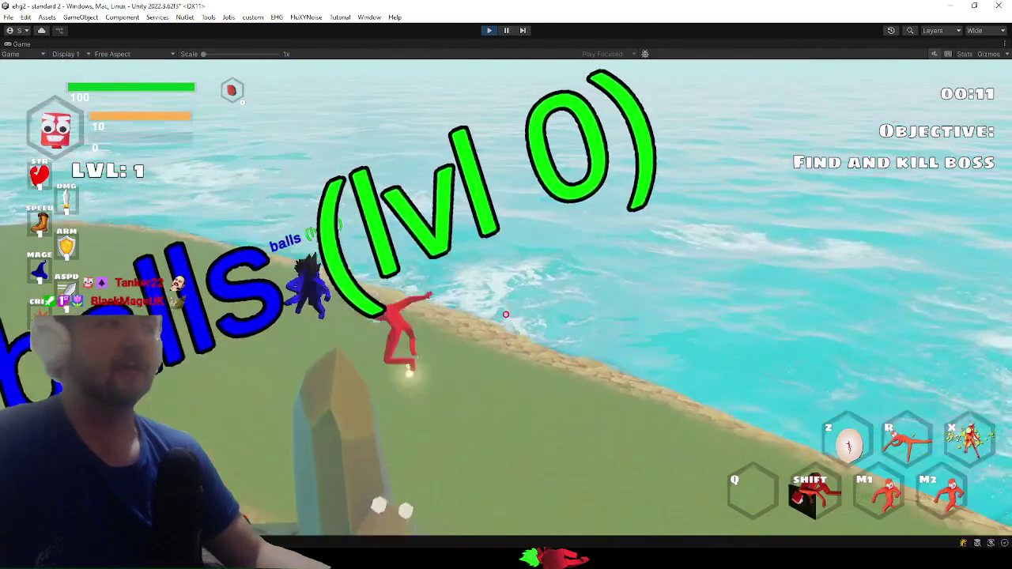
left_click(512, 300)
key("w")
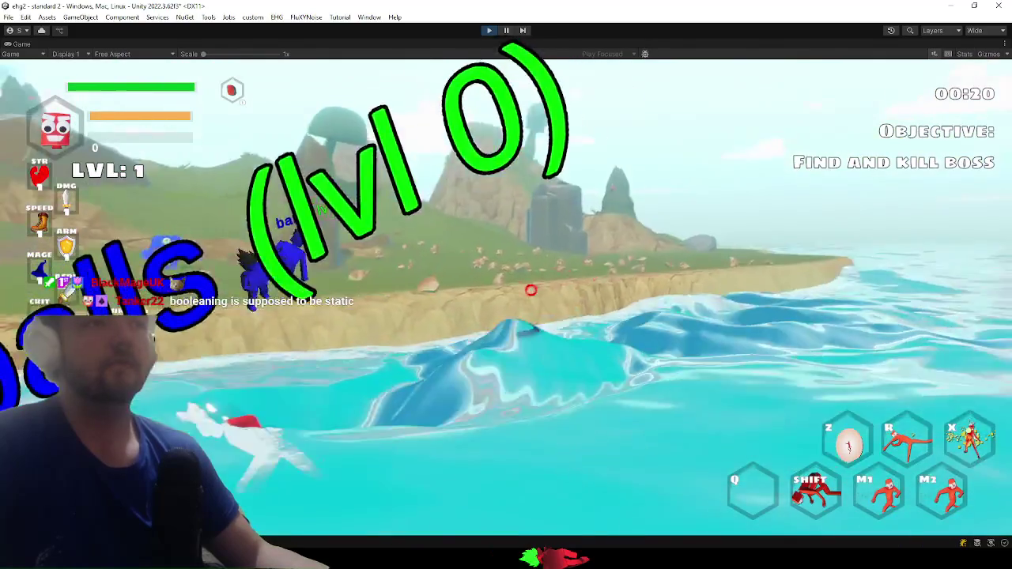
key("w")
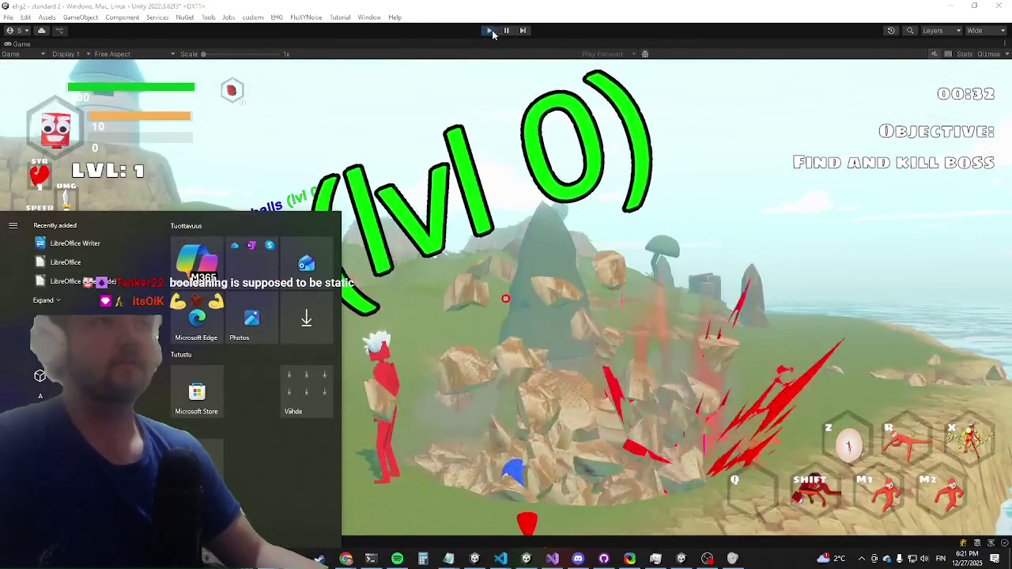
key("super")
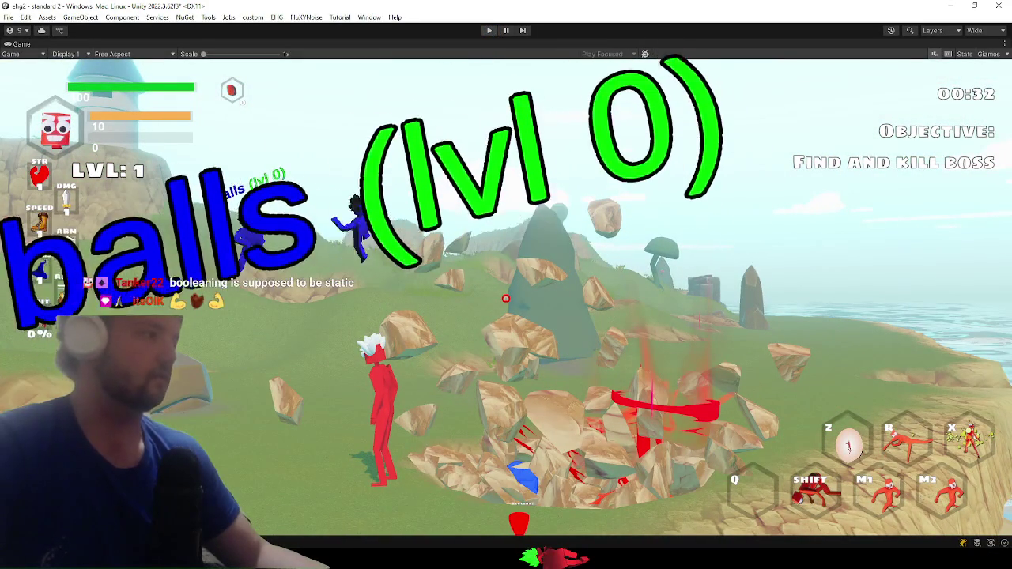
- Exit play mode with Ctrl+P and switch to Entity.cs in Visual Studio
key("ctrl+p")
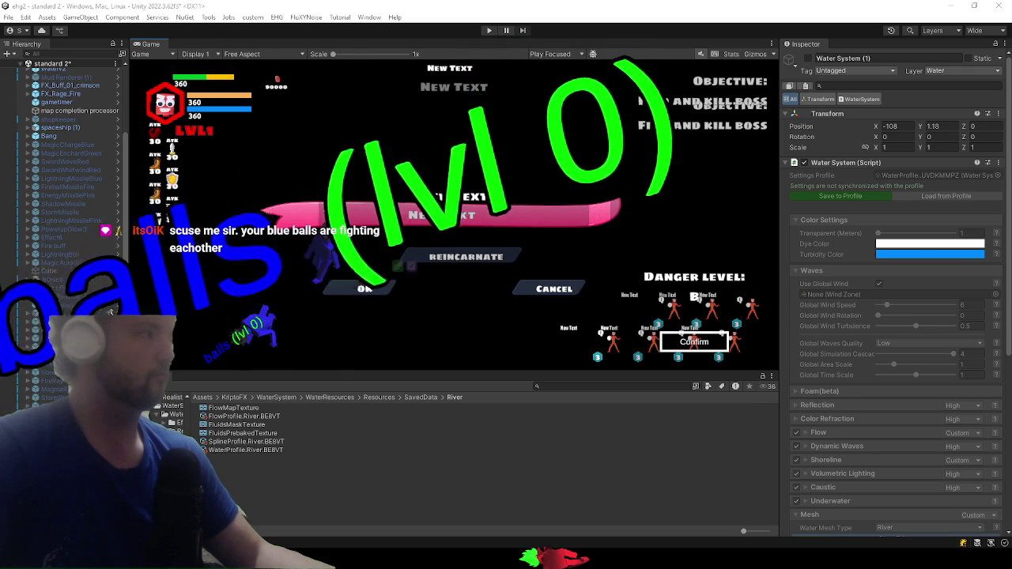
key("alt+Tab")
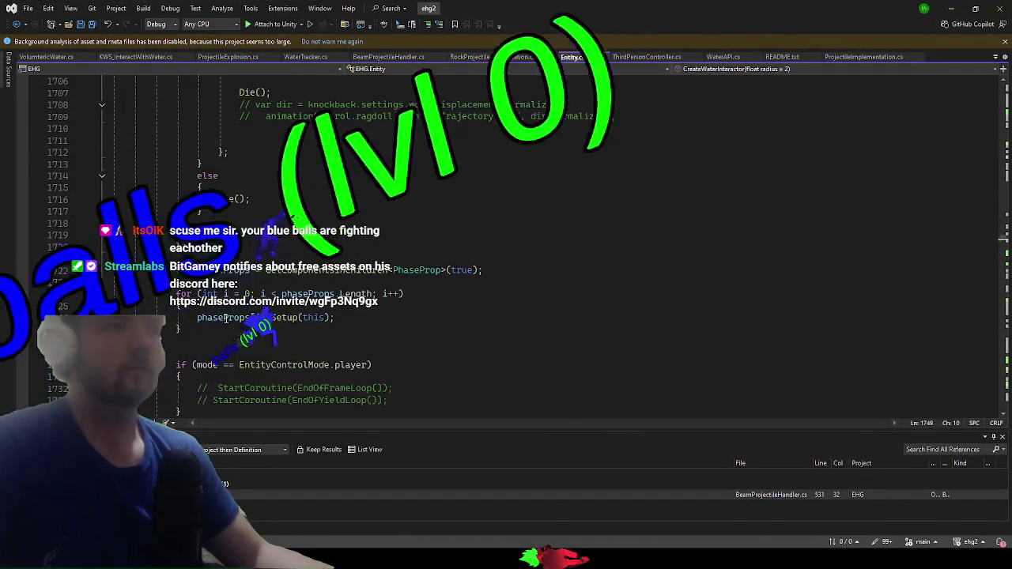
- In Entity.cs, change 'mode ==' to 'mode !=', add CreateWaterInteractor(); inside the block, and save
scroll(225, 316, "down", 1)
double_click(228, 328)
type("!=")
left_click(239, 340)
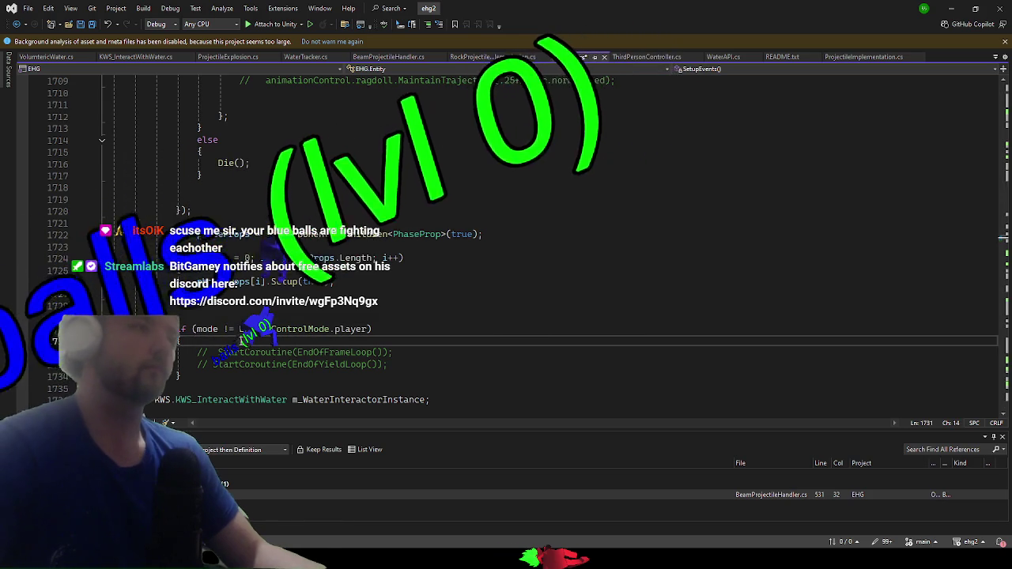
key("Return")
type("createw")
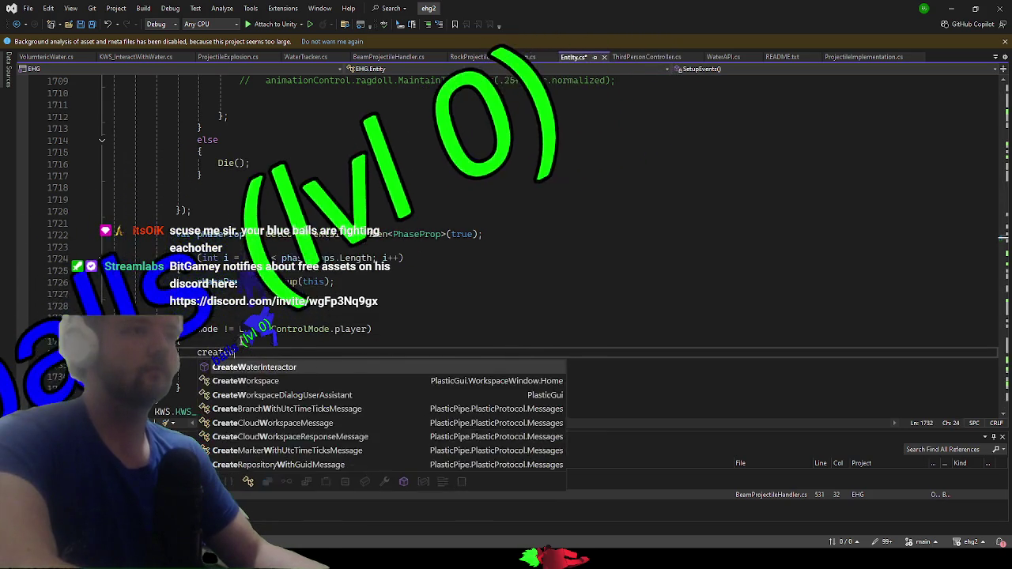
key("Tab")
type("();")
key("ctrl+s")
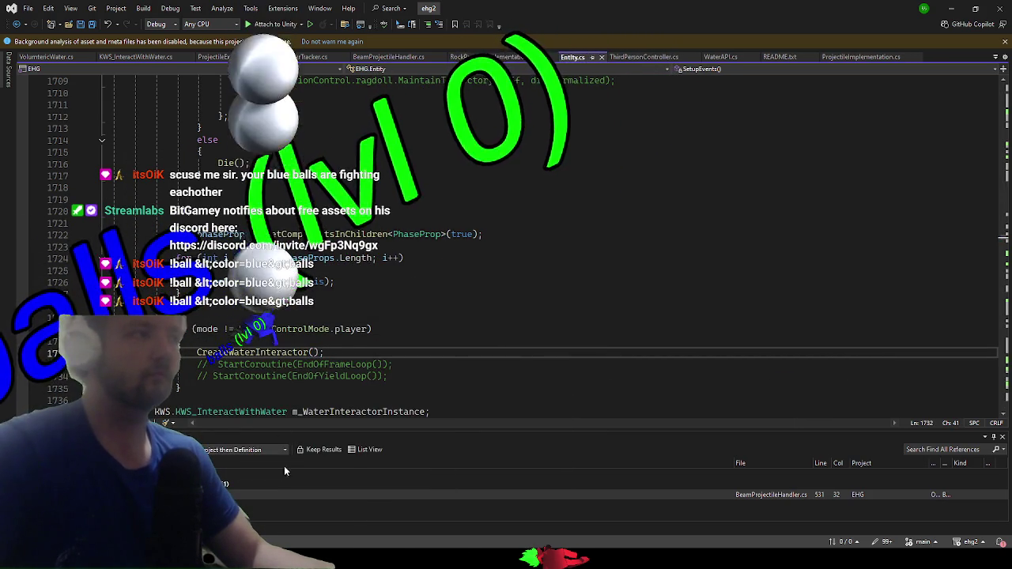
- Minimize Visual Studio to return to the Unity Editor
scroll(452, 294, "down", 1)
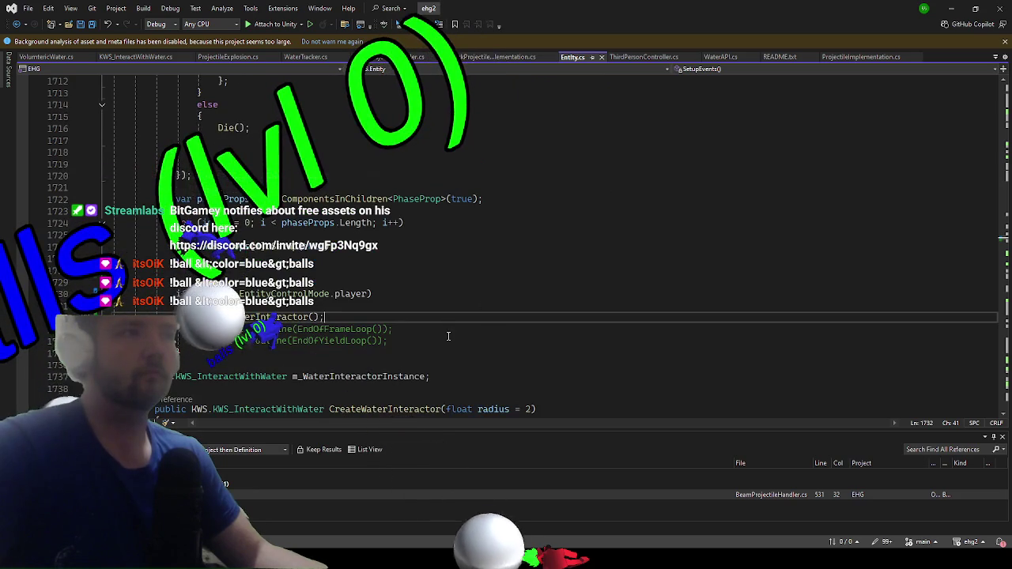
scroll(453, 293, "down", 3)
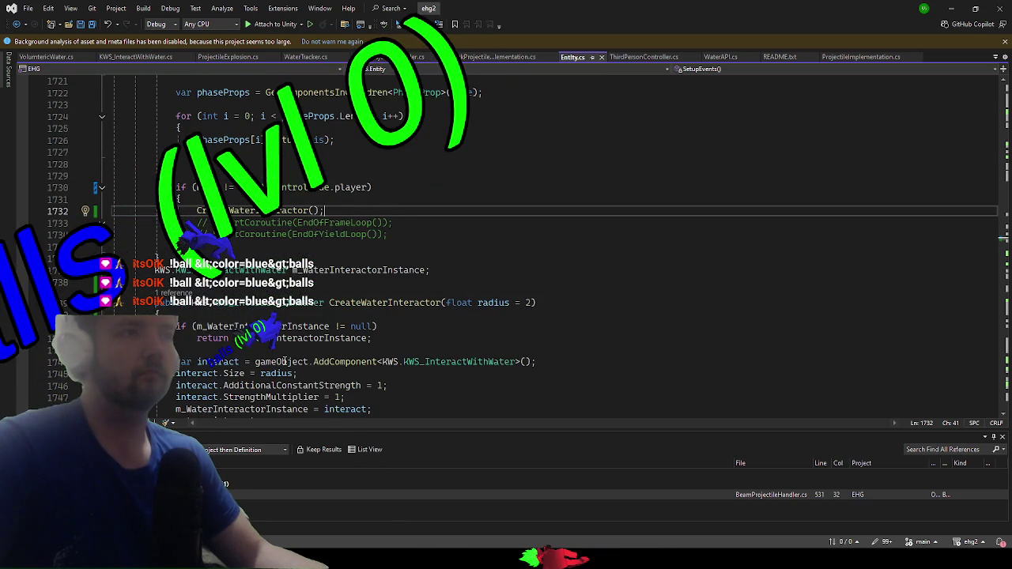
left_click(956, 7)
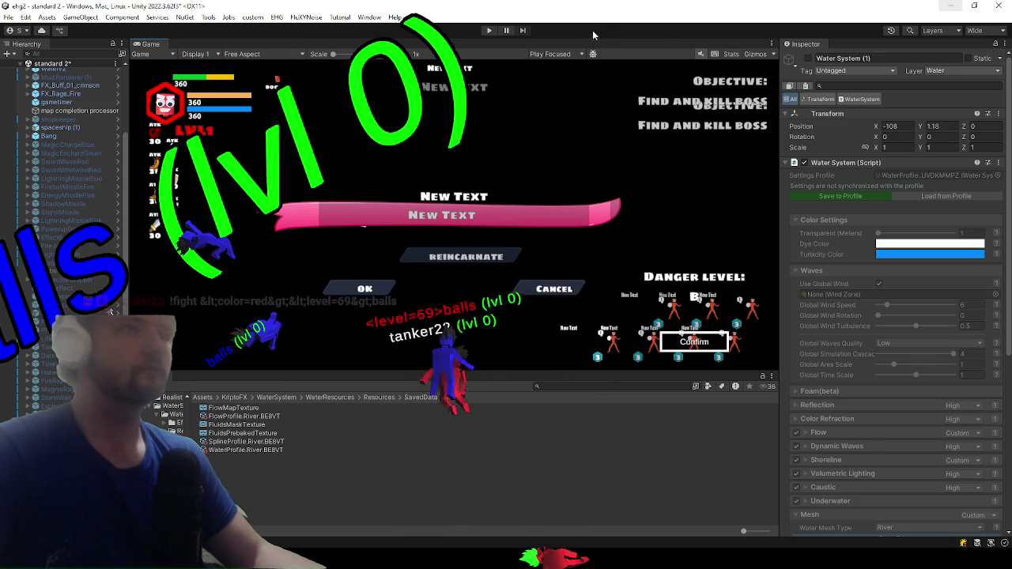
- Start play mode with the recompiled scripts and maximize the Game view with Shift+Space
left_click(488, 31)
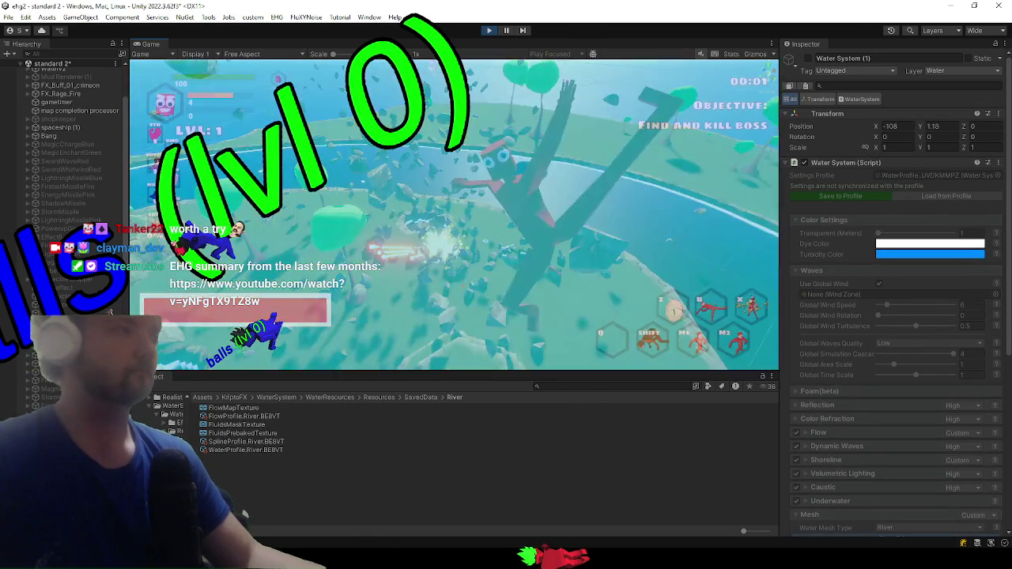
key("shift+space")
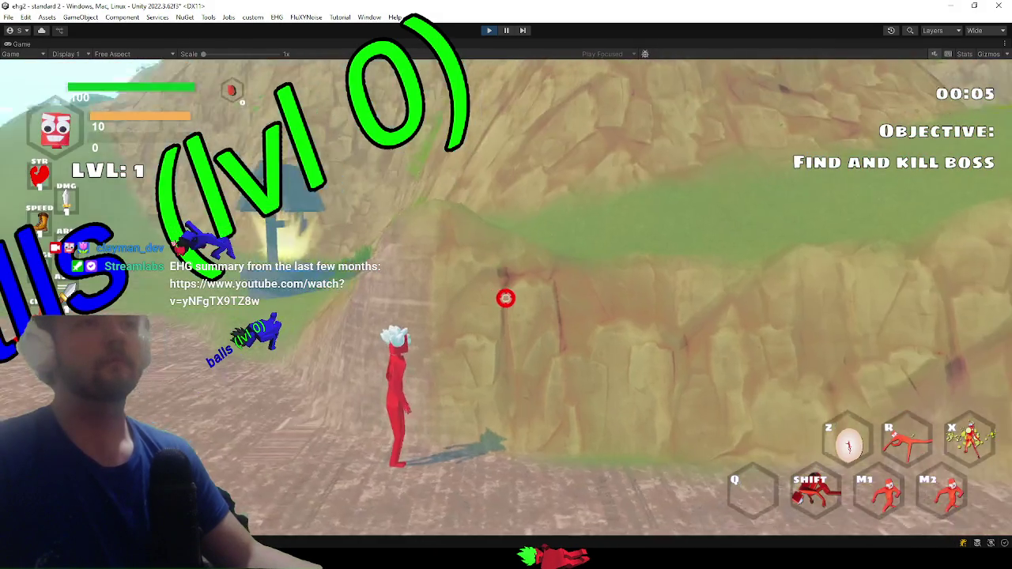
- Run and dash the character over the grassy hills into the sea beside the cliffs
key("w")
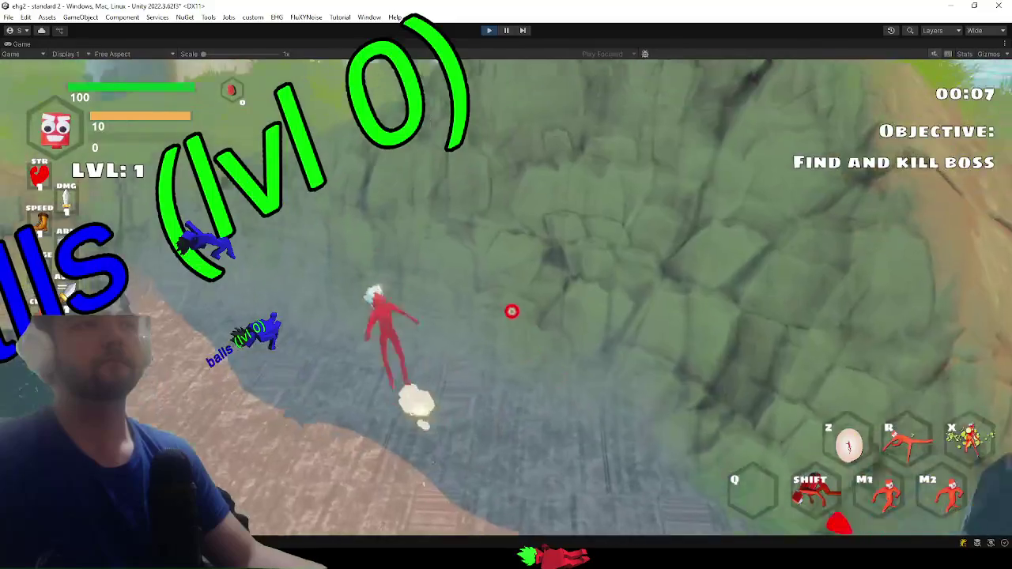
key("shift")
key("w")
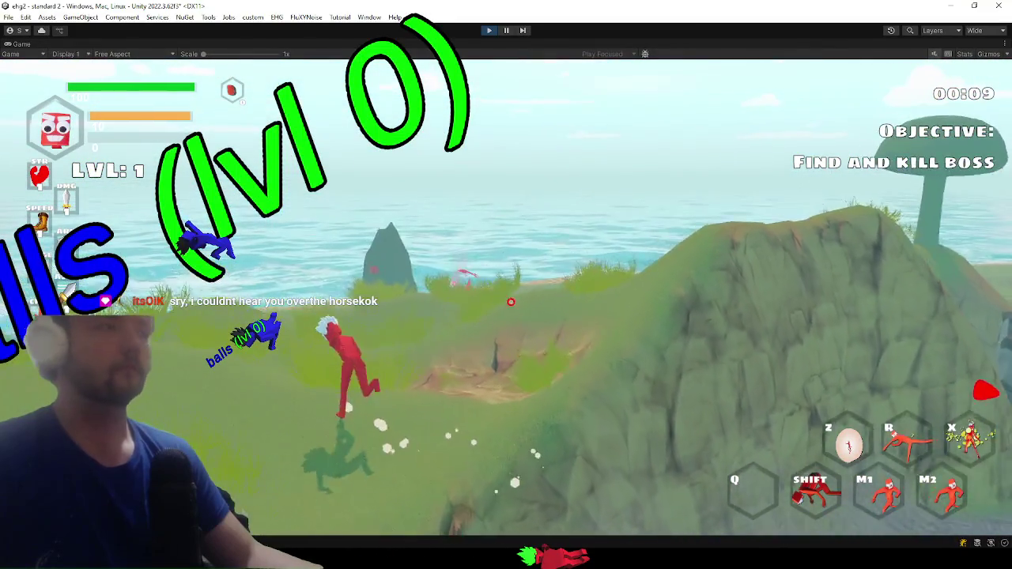
key("shift")
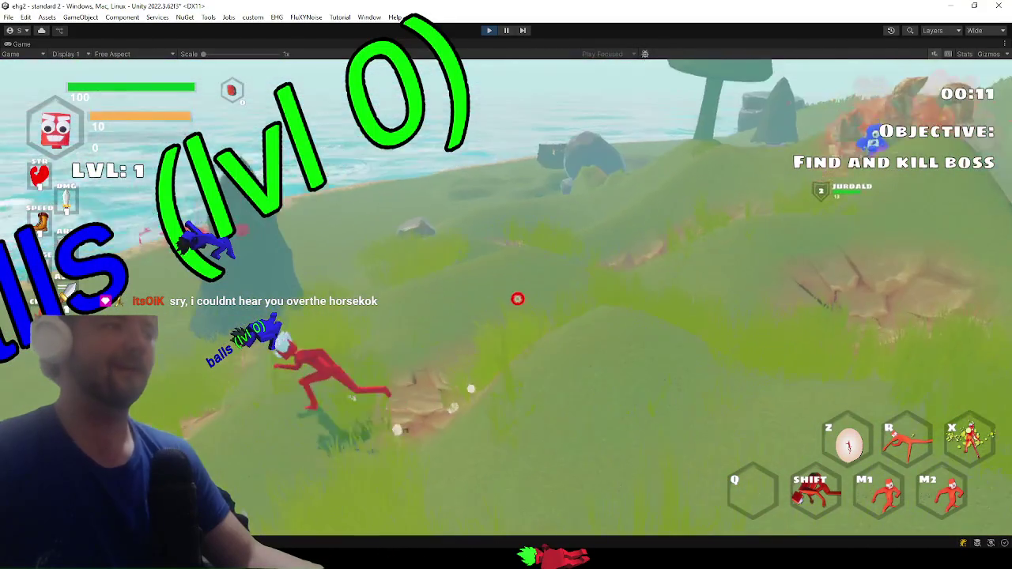
key("w")
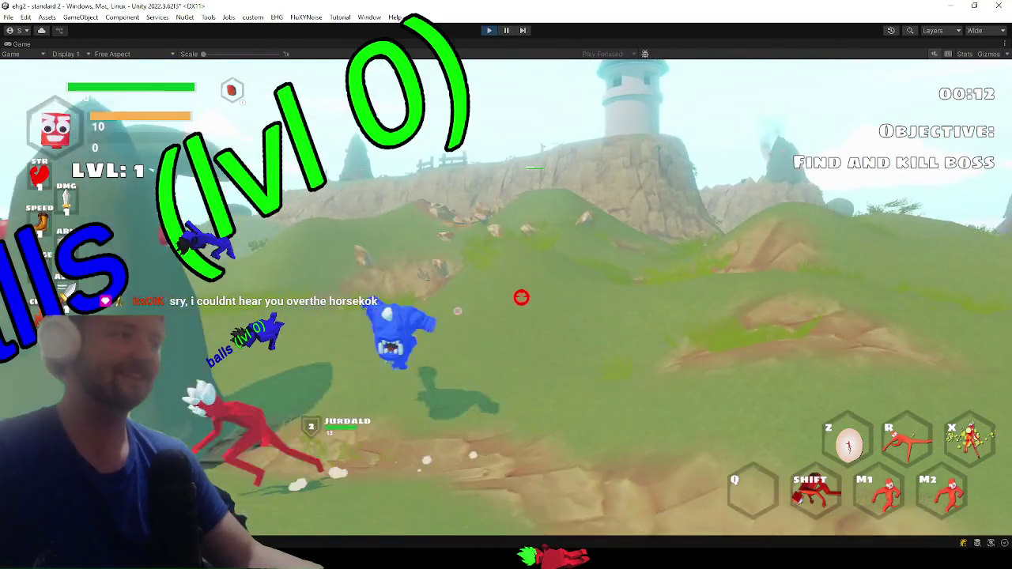
key("w")
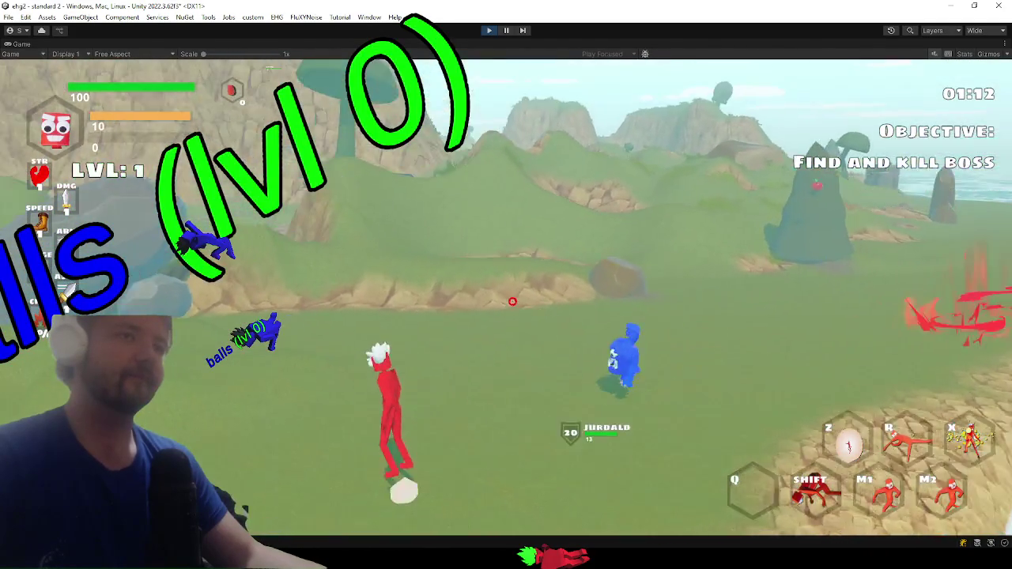
key("shift")
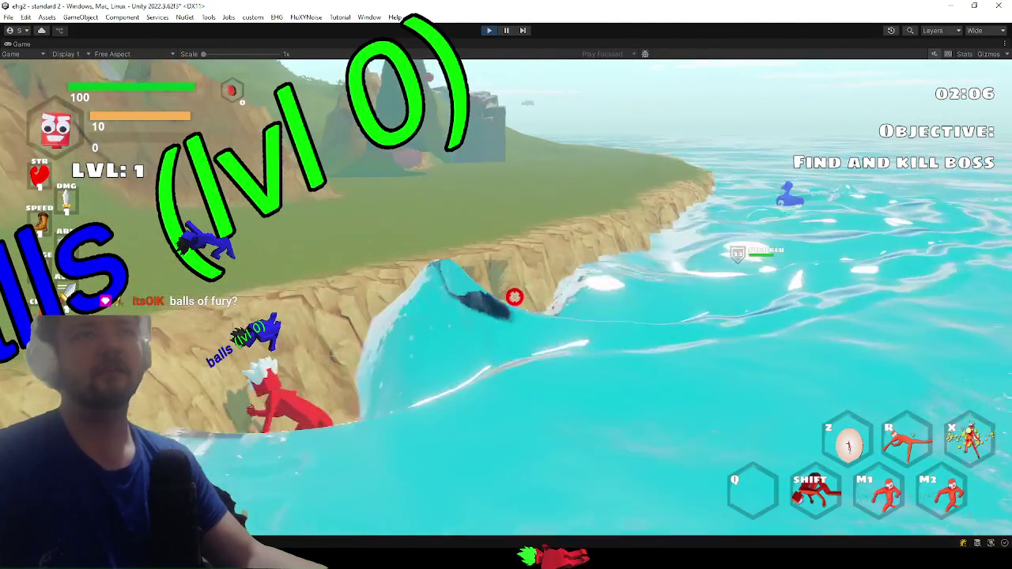
- Dash through the river wave toward boss Harold and then across the hill
key("shift")
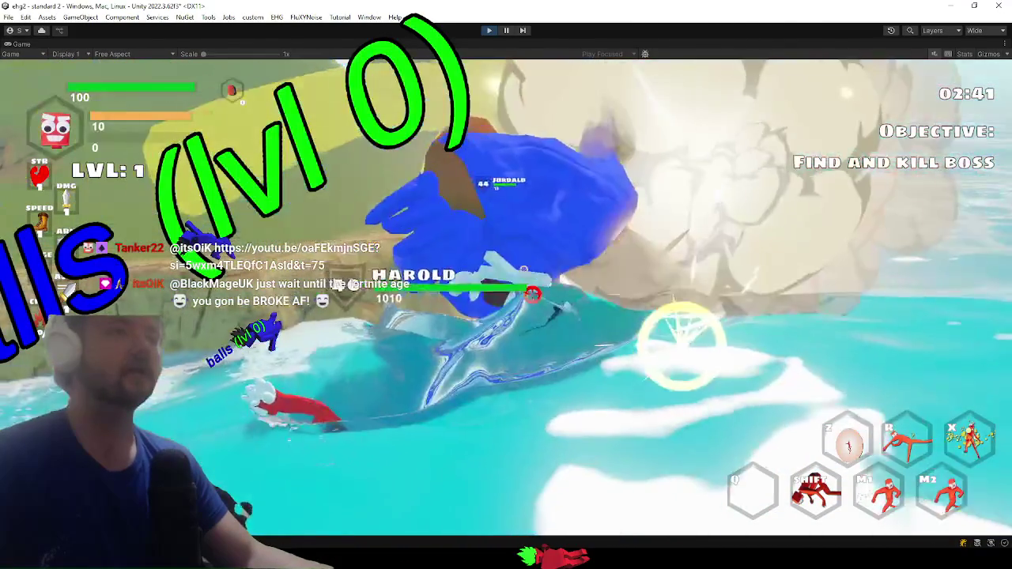
key("shift")
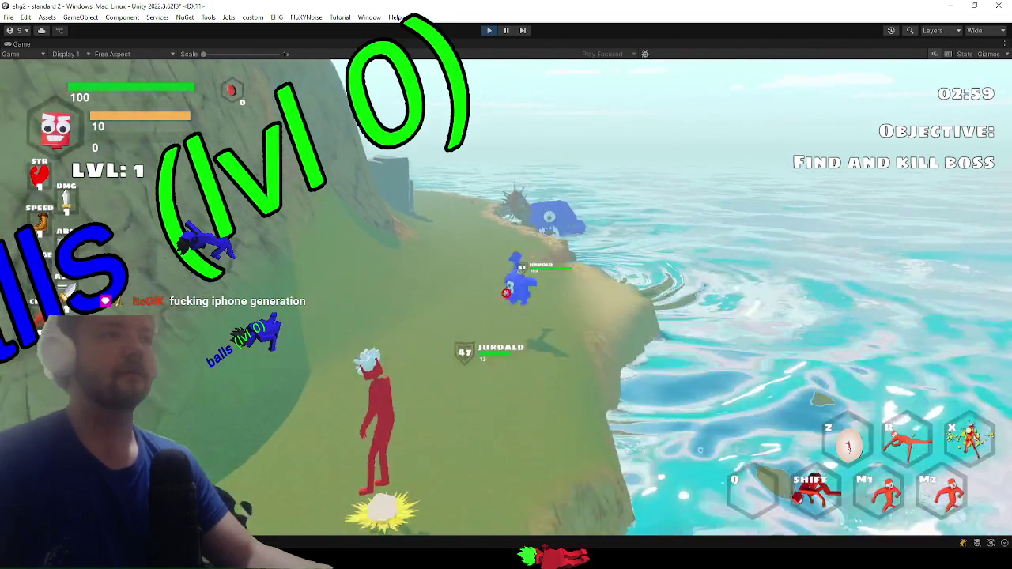
key("shift")
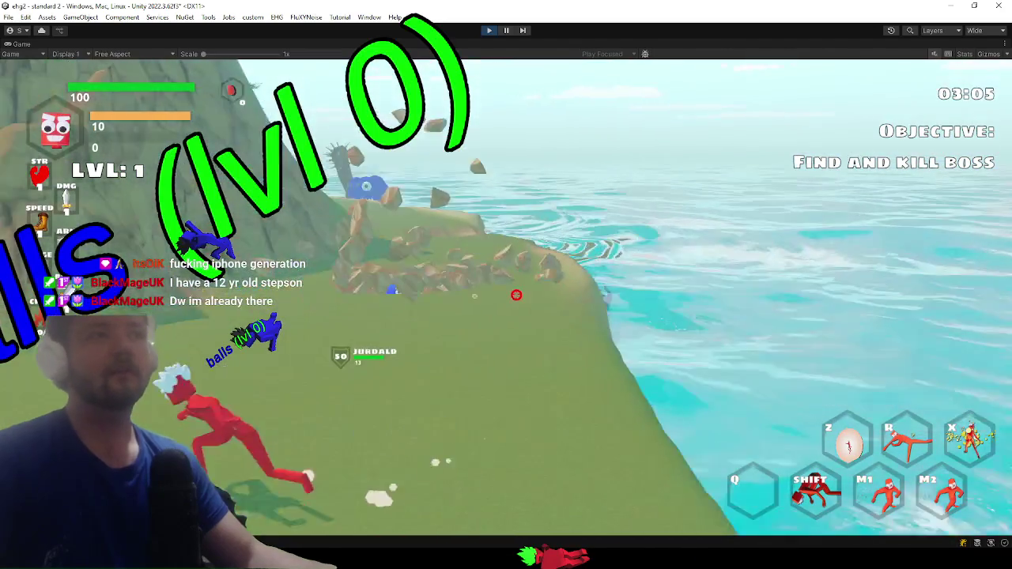
- Run across the grass, hop over the grey rock and reach the cliff edge
key("w")
key("a")
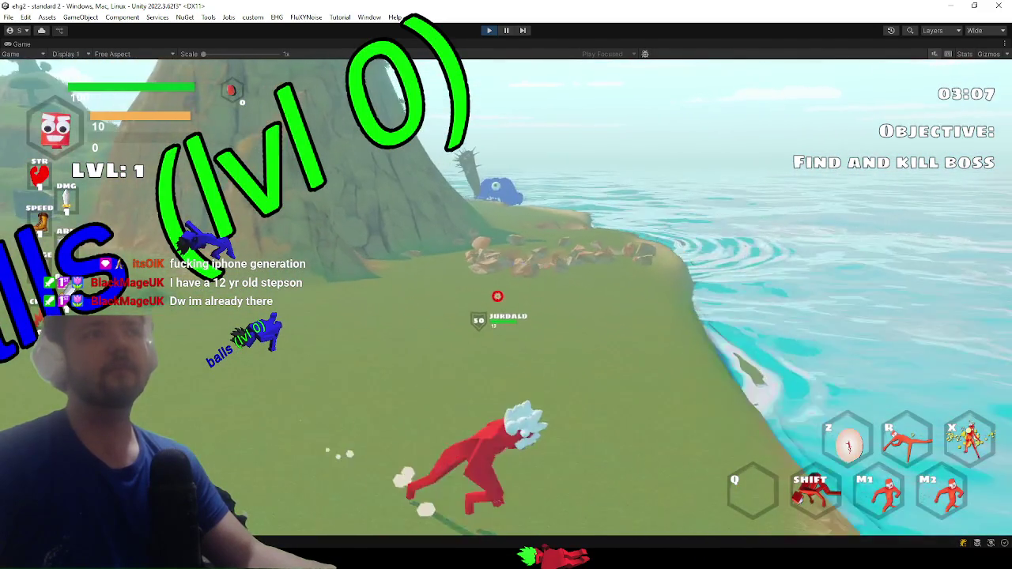
key("shift")
key("a")
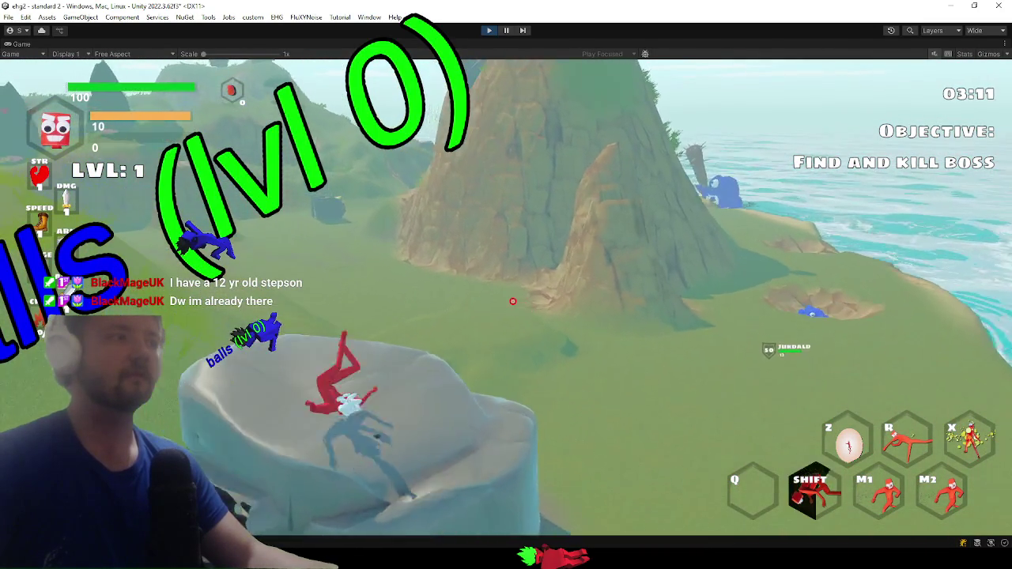
key("w")
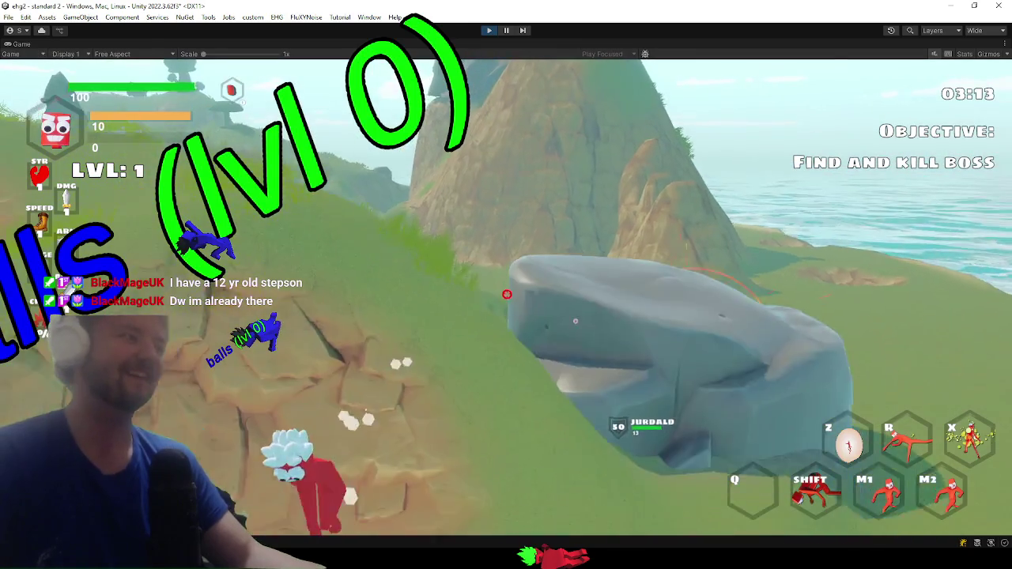
key("w")
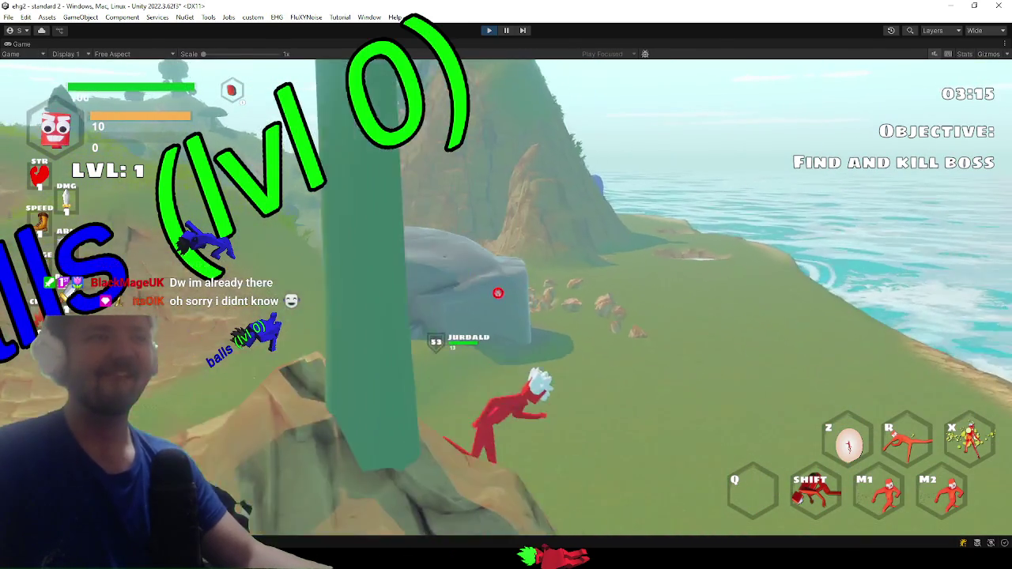
key("w")
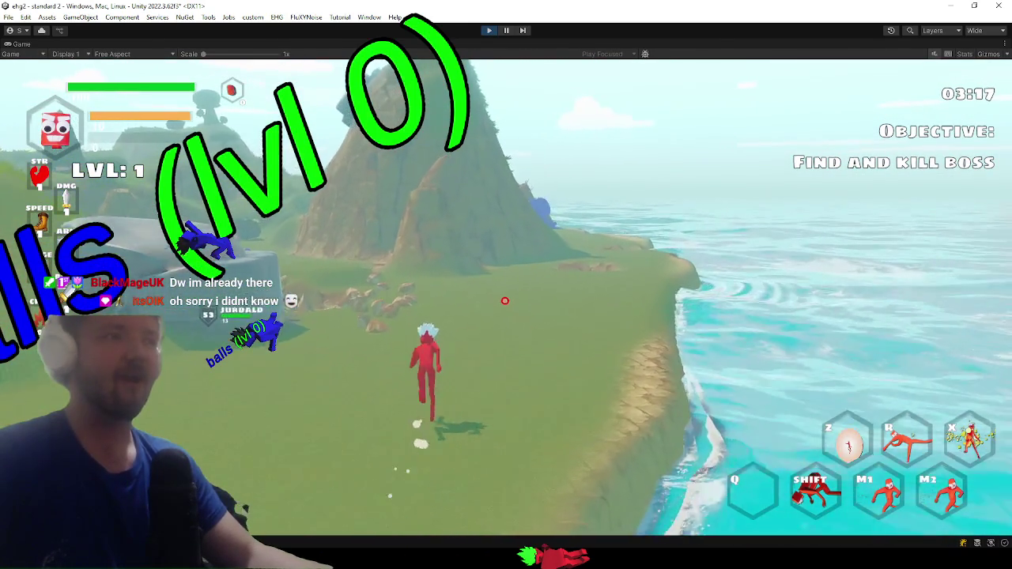
- Climb the mountain ridge past the rock pillar and dash down beside boss Harold
key("w")
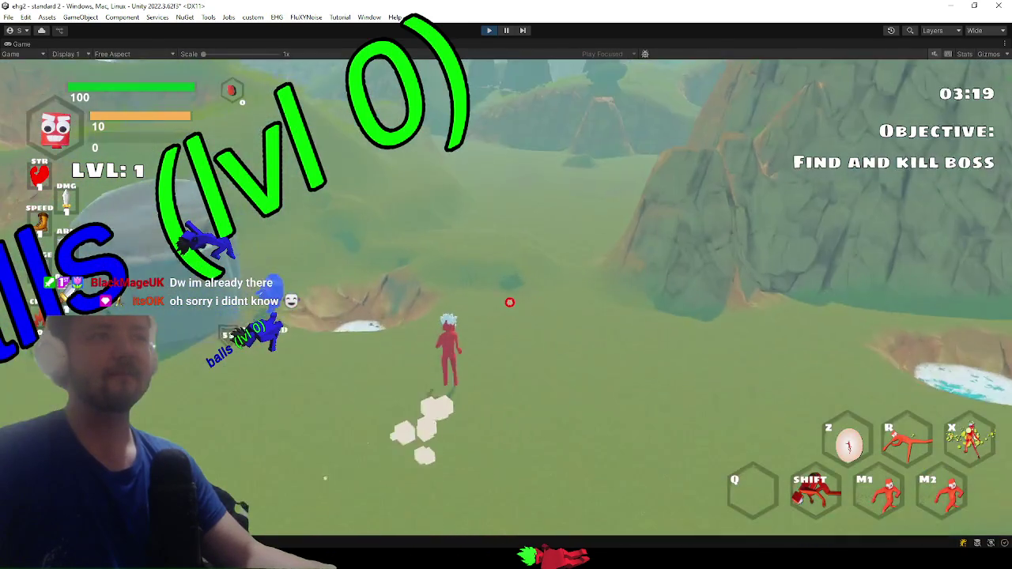
key("w")
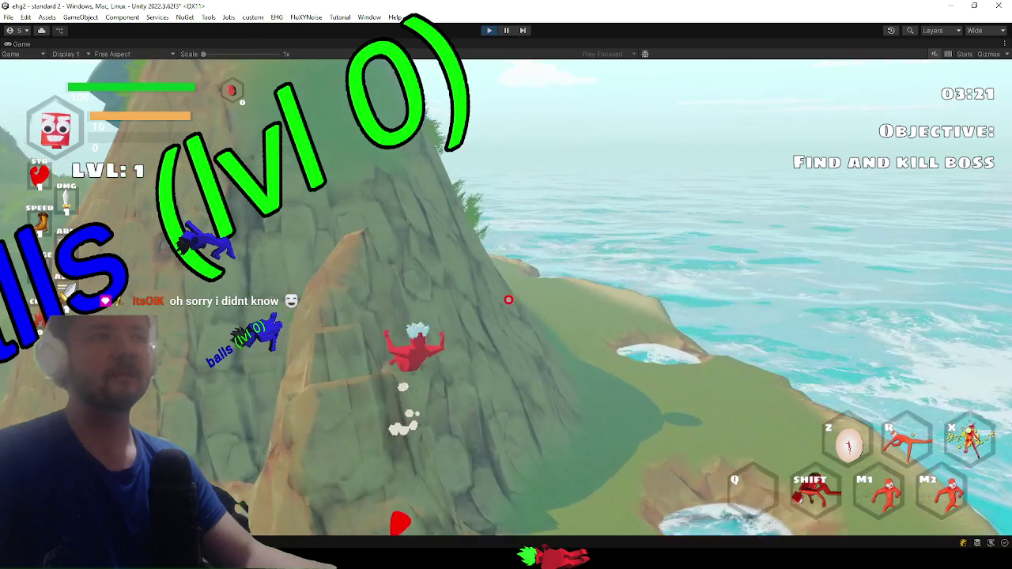
key("w")
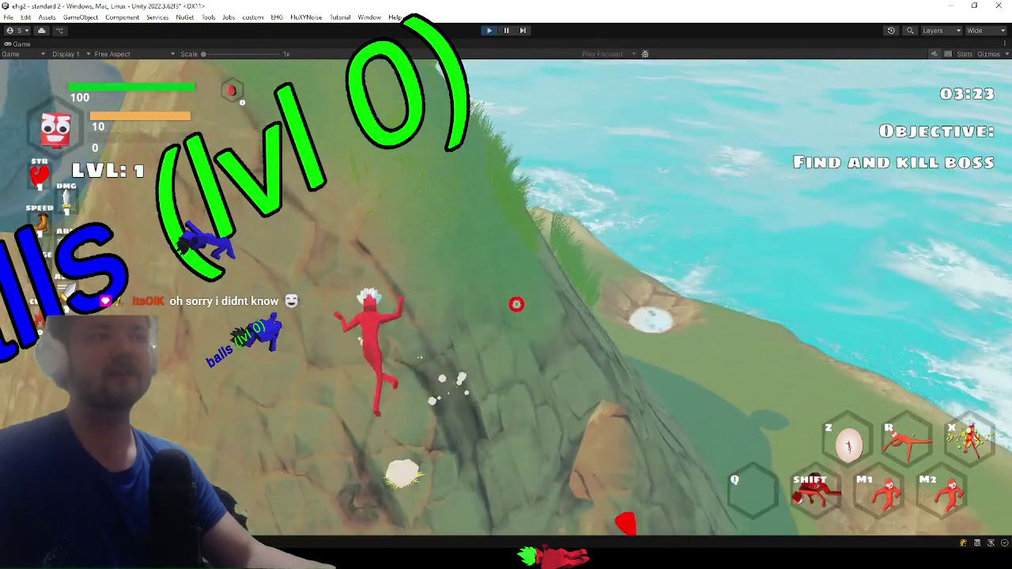
key("w")
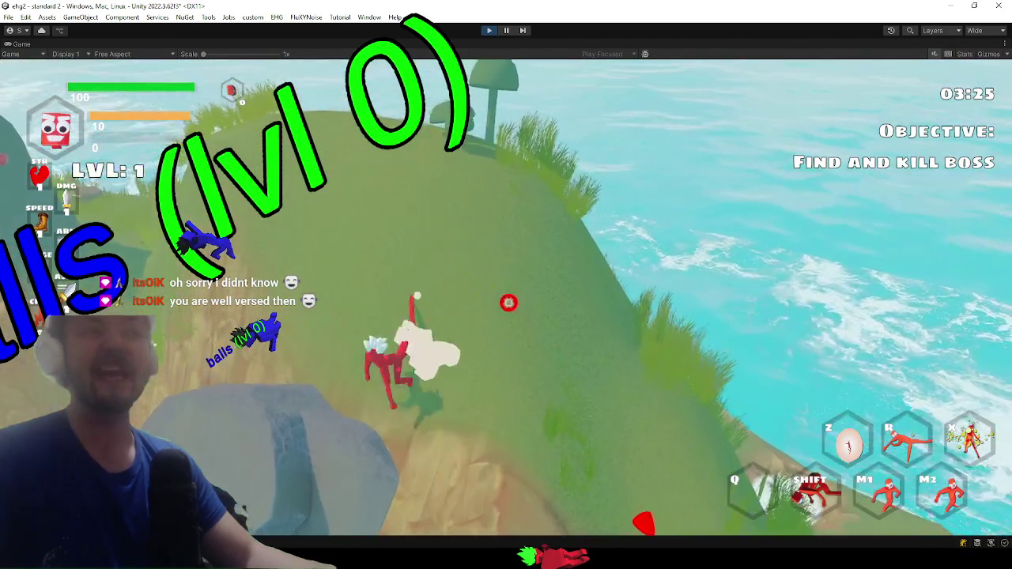
key("w")
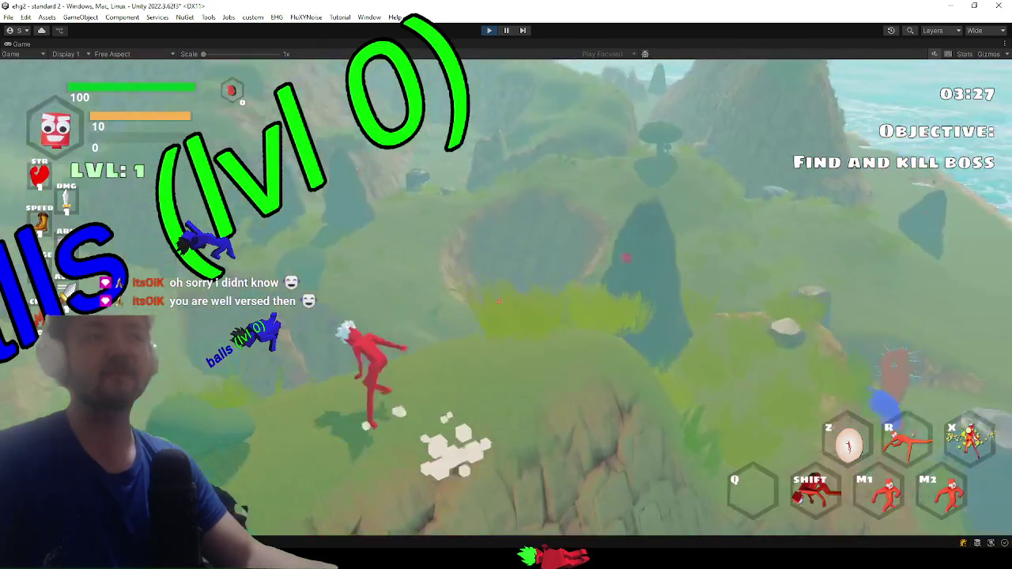
key("w")
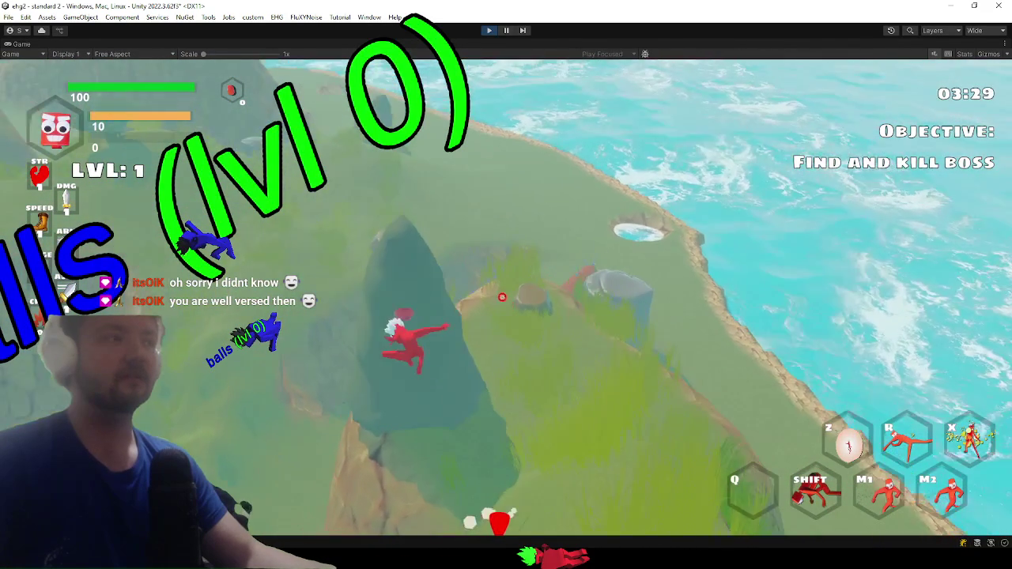
key("w")
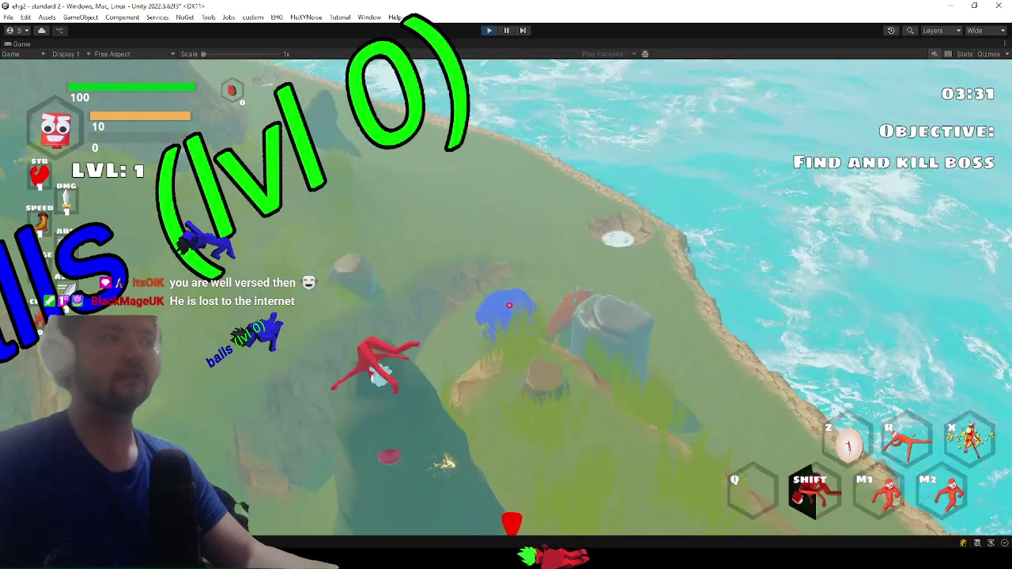
key("w")
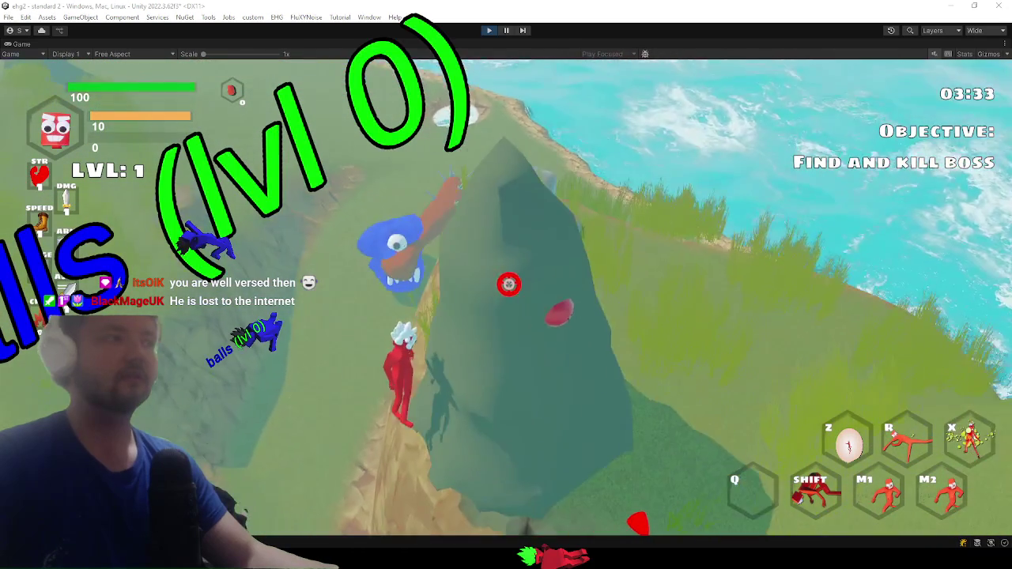
key("w")
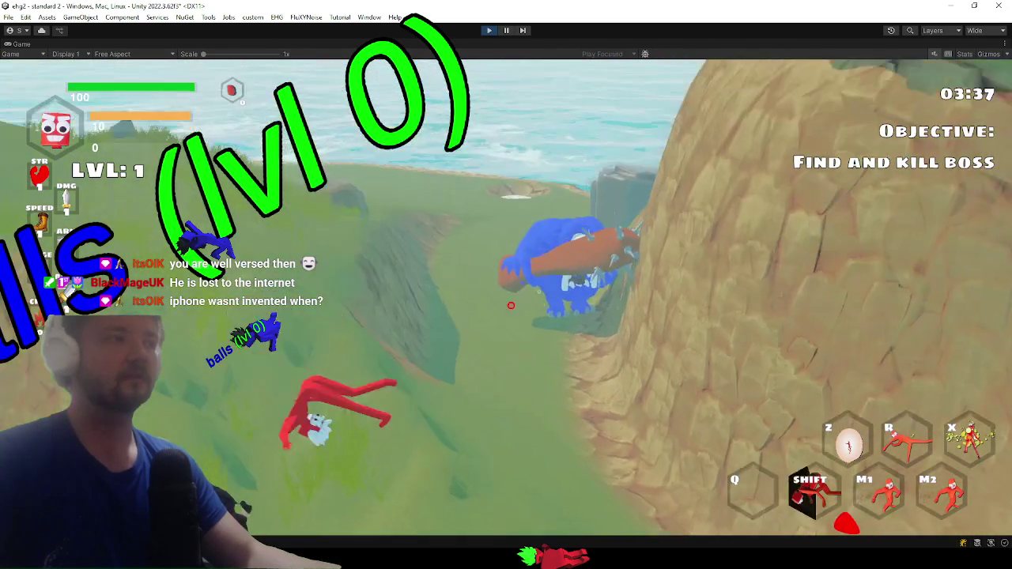
key("shift")
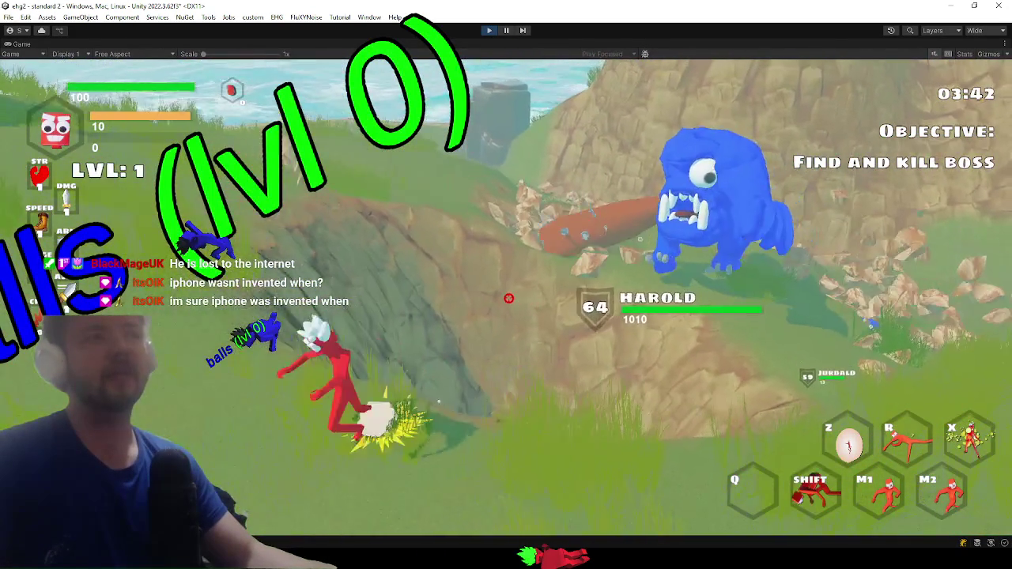
- Fight around the boss on the slope, attacking and dashing while dodging its blast
key("a")
key("s")
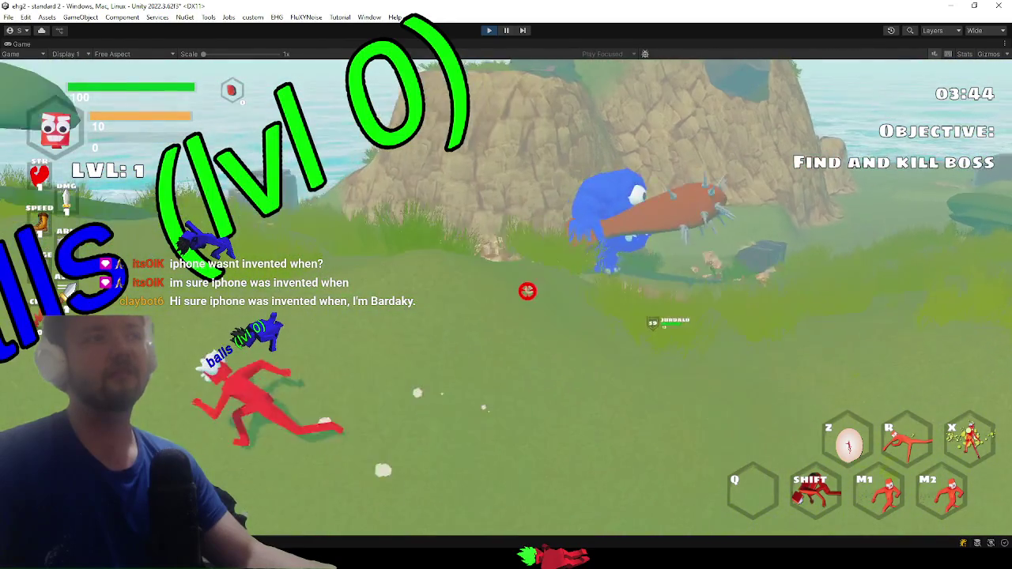
left_click(500, 293)
key("shift")
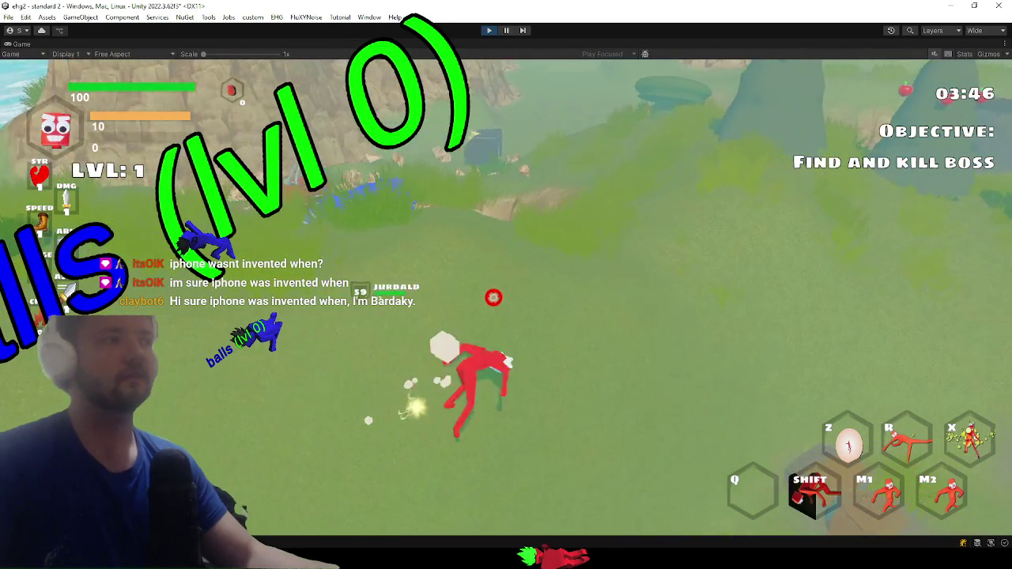
key("d")
key("a")
key("w")
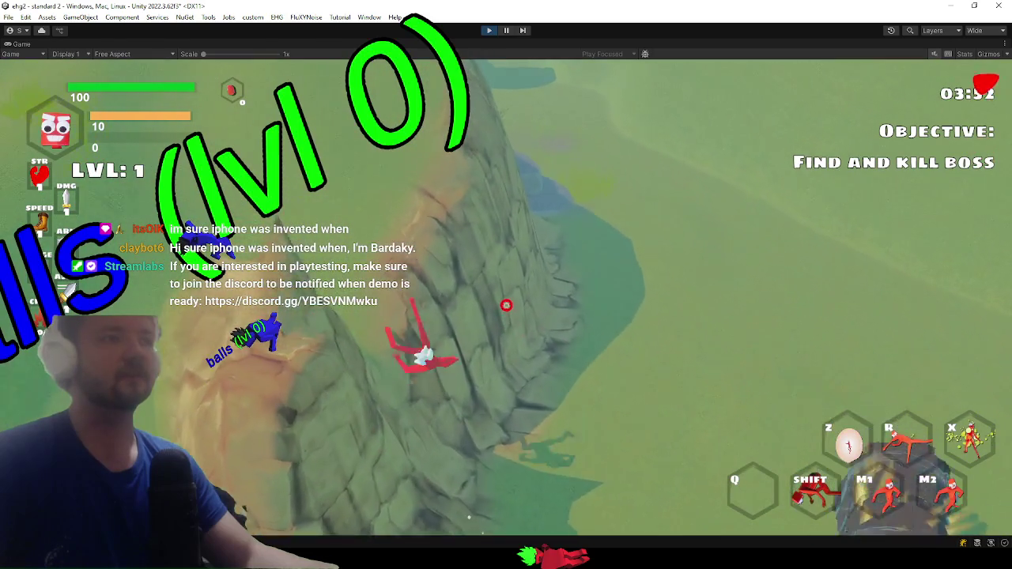
key("a")
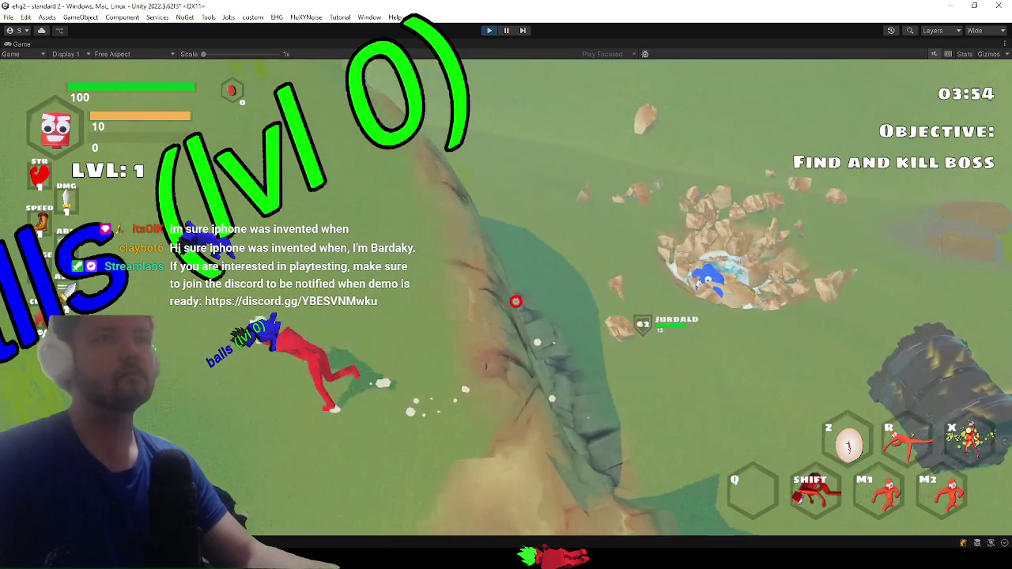
key("a")
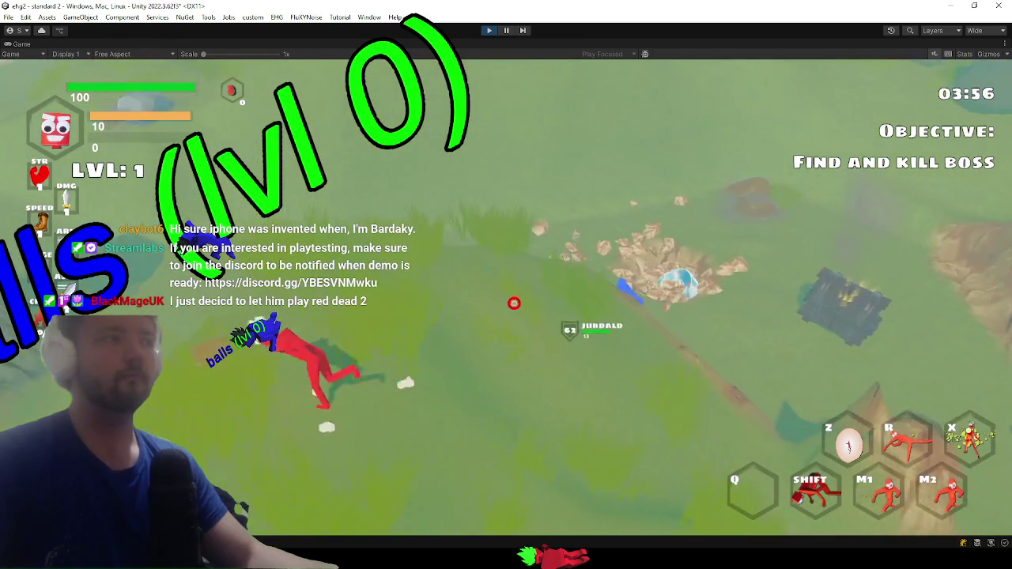
- Run away from the boss's debris across the slope toward the valley and dive forward
key("w")
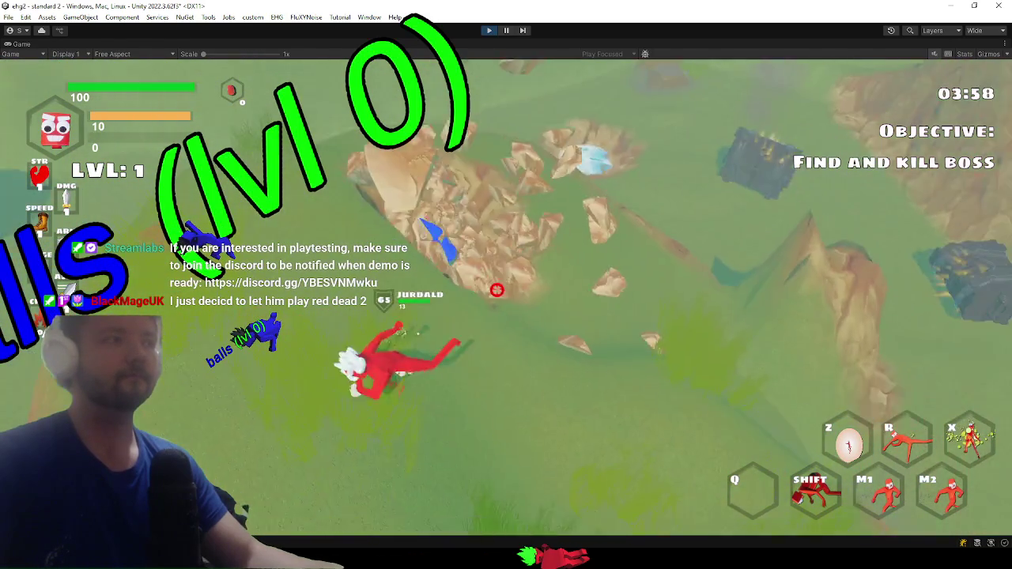
key("w")
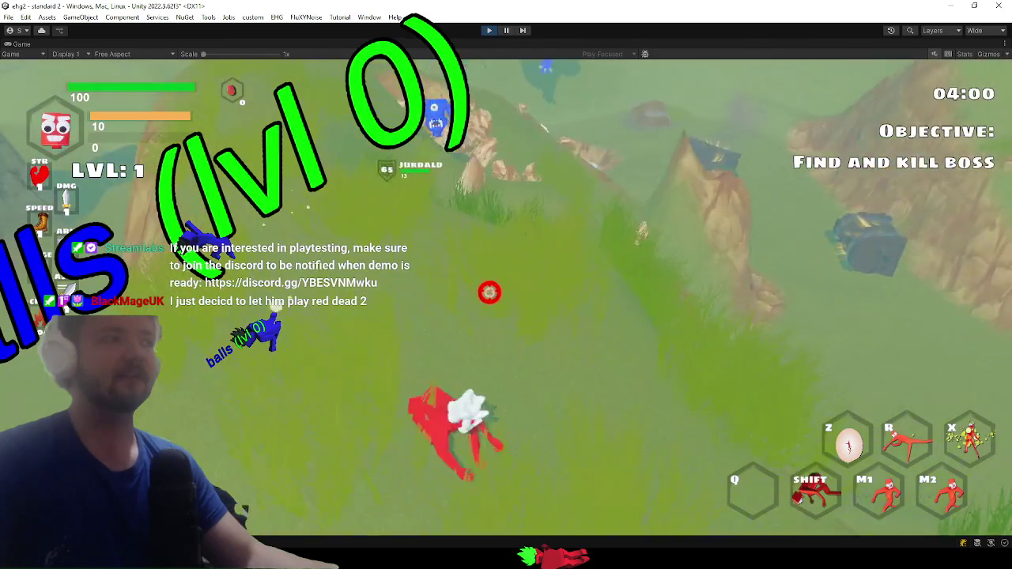
key("w")
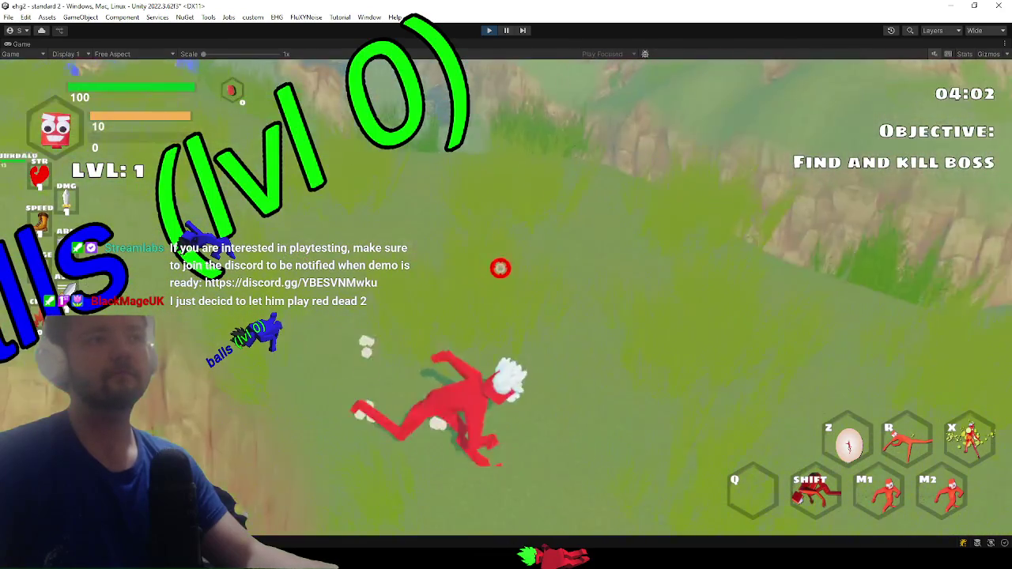
key("w")
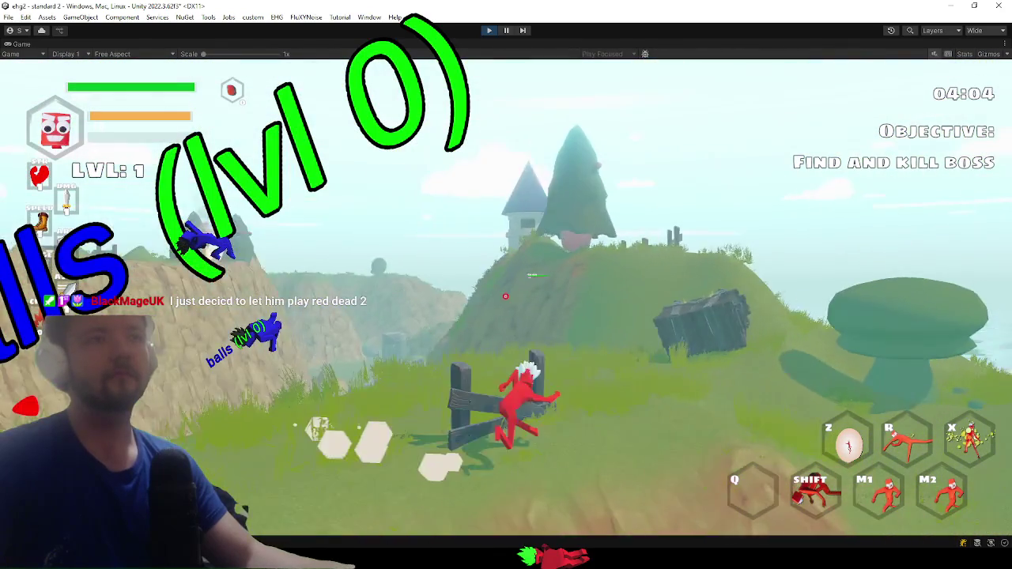
key("w")
key("shift")
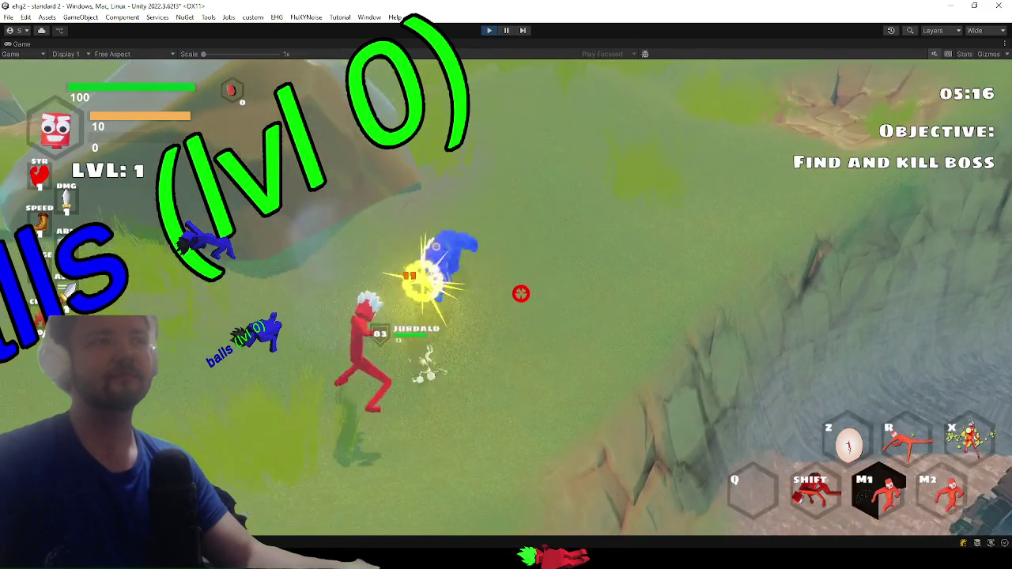
- Reach the chest, equip the new ability from its loot grid, and close the panel
key("w")
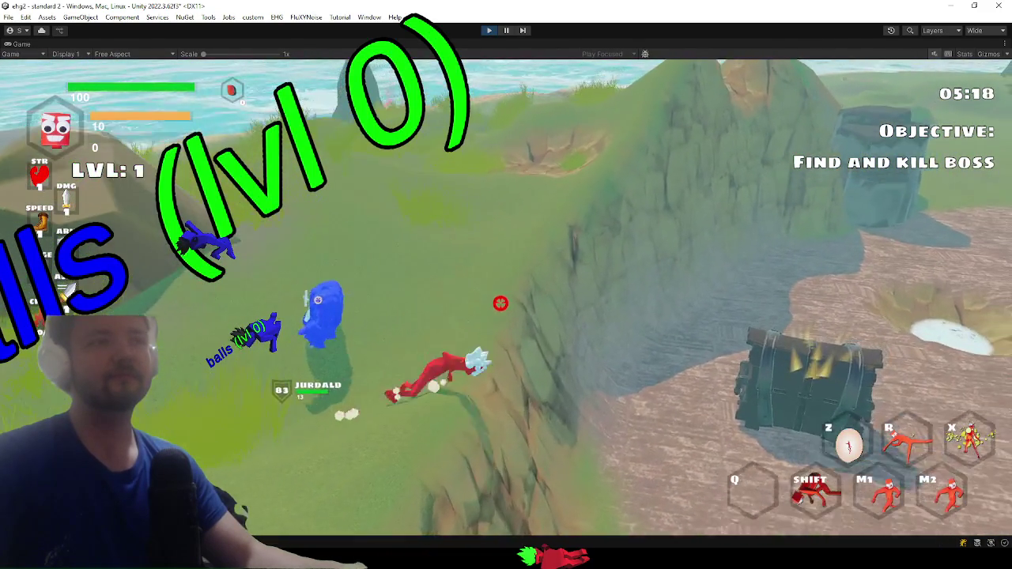
key("w")
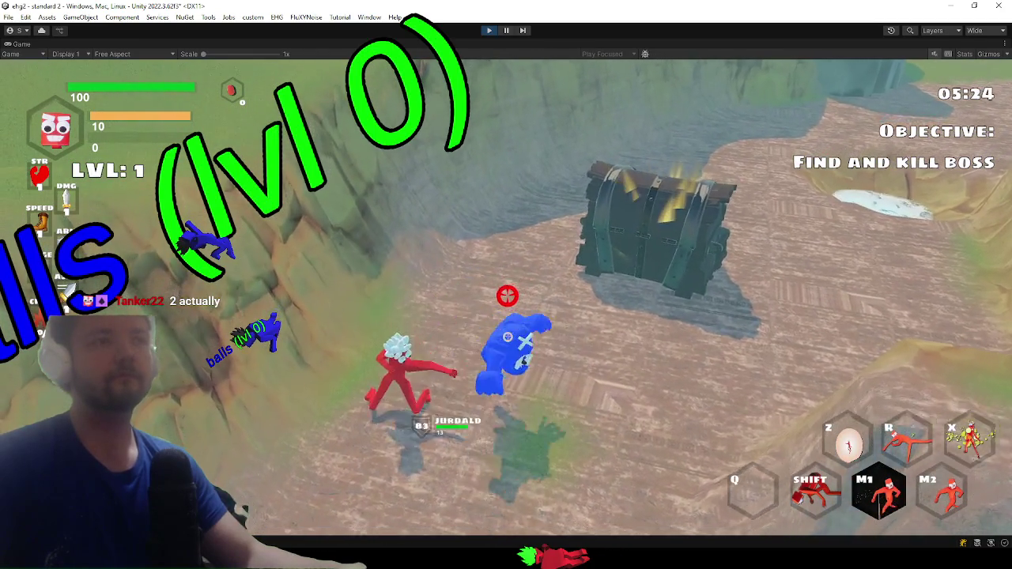
key("w")
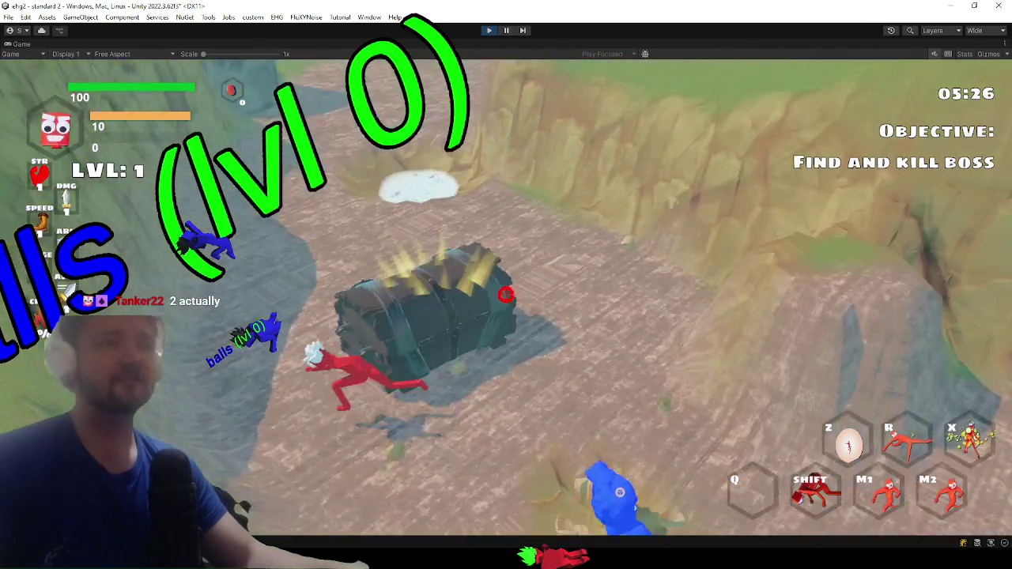
key("w")
key("e")
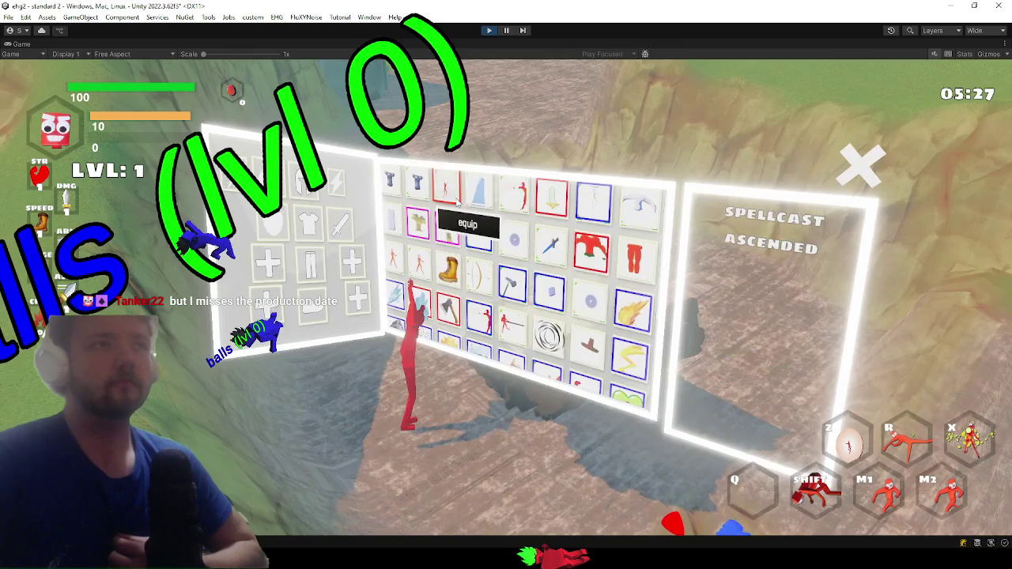
left_click(469, 226)
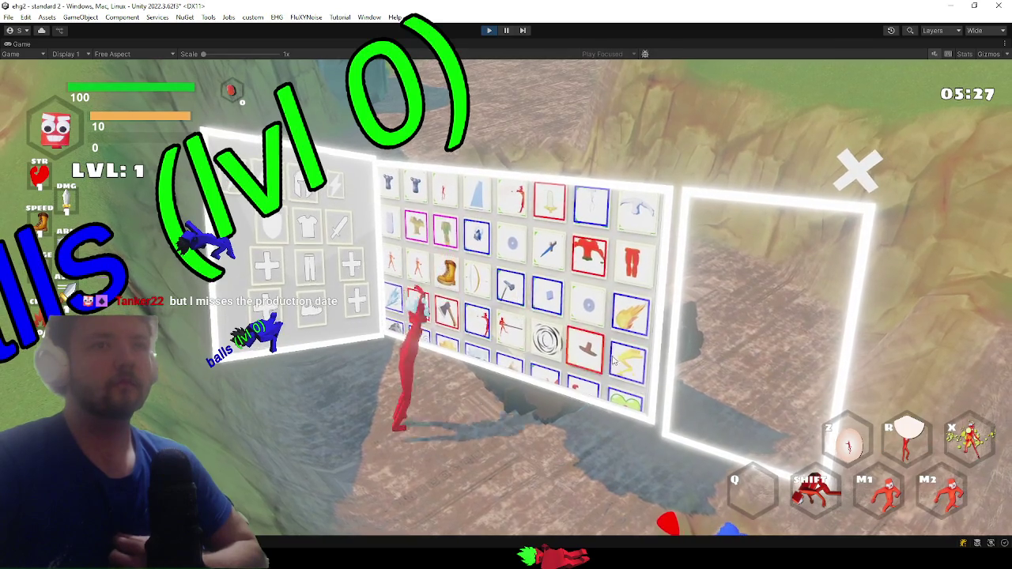
key("Tab")
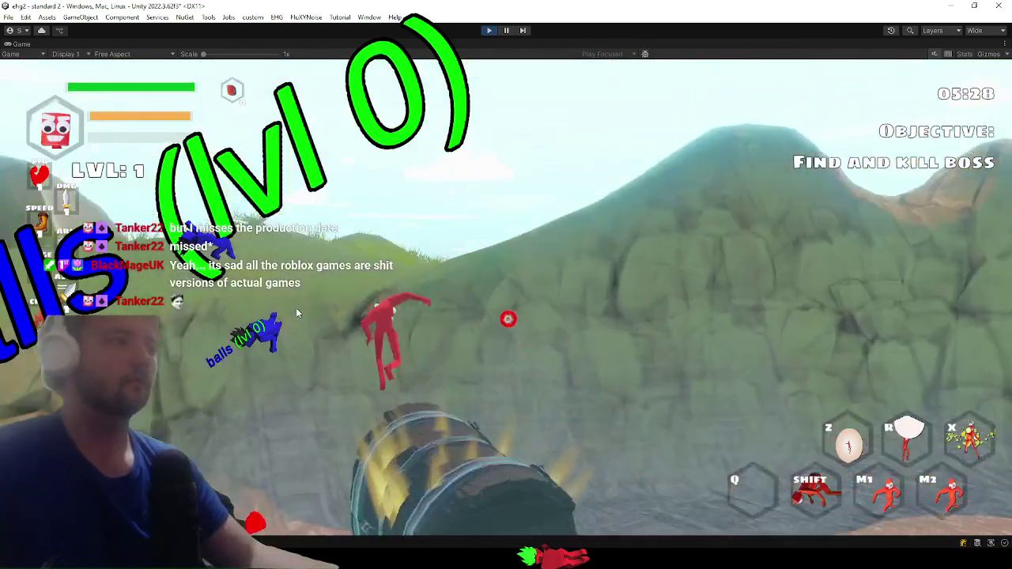
- Cast the new ability, slam a blue creature for a shockwave, then pause and switch to Visual Studio
key("w")
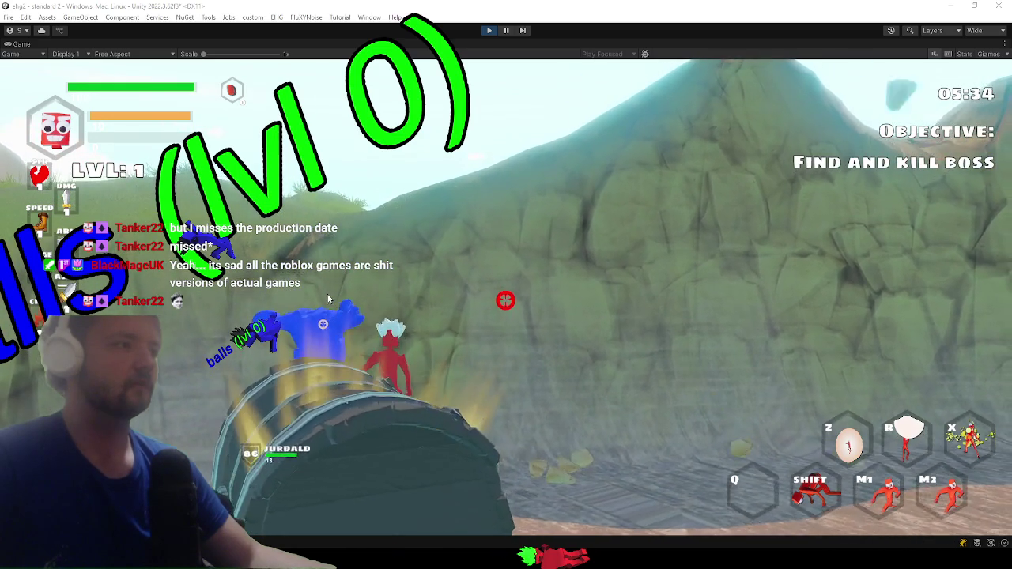
key("r")
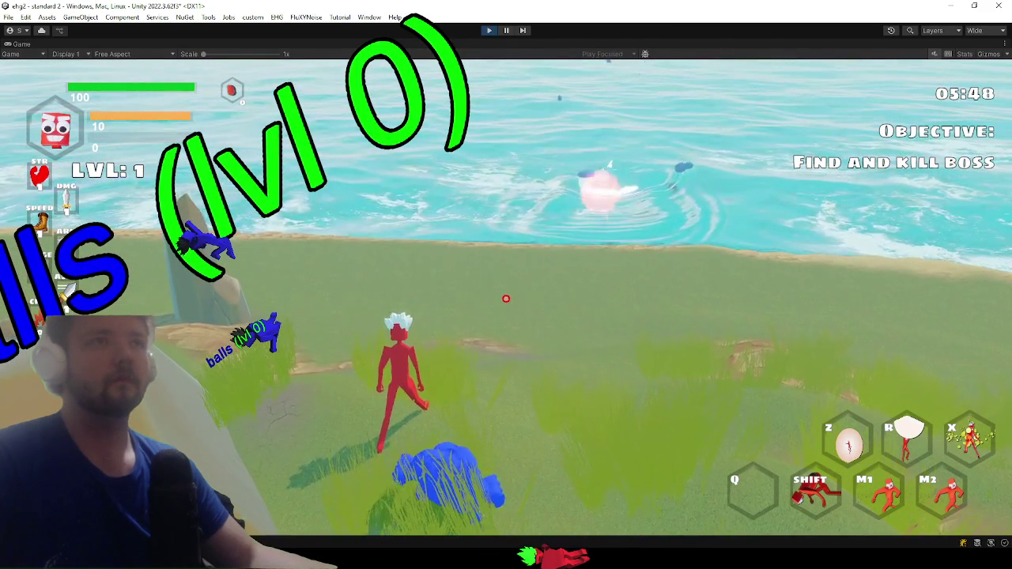
left_click(506, 298)
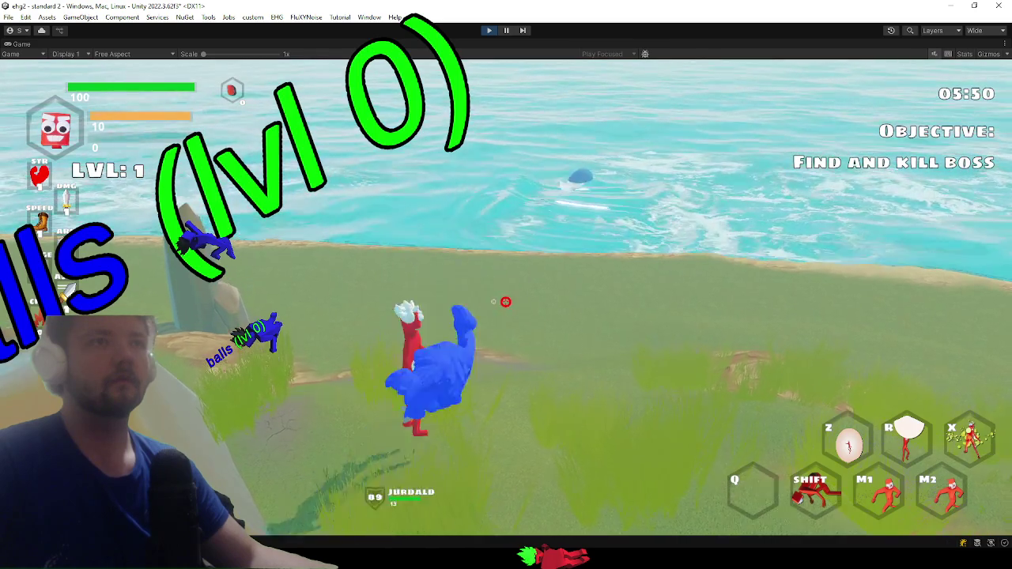
key("shift")
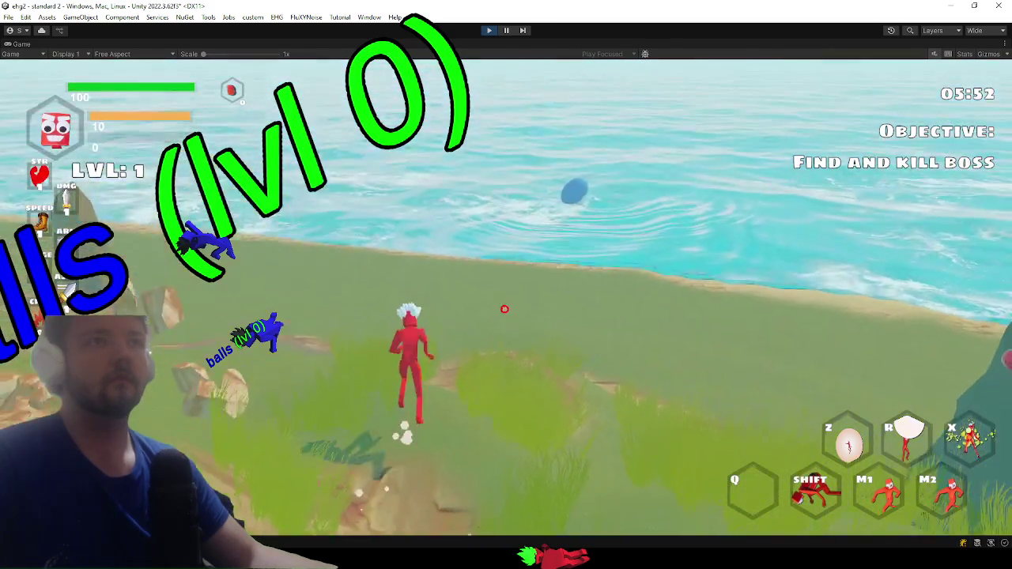
key("Escape")
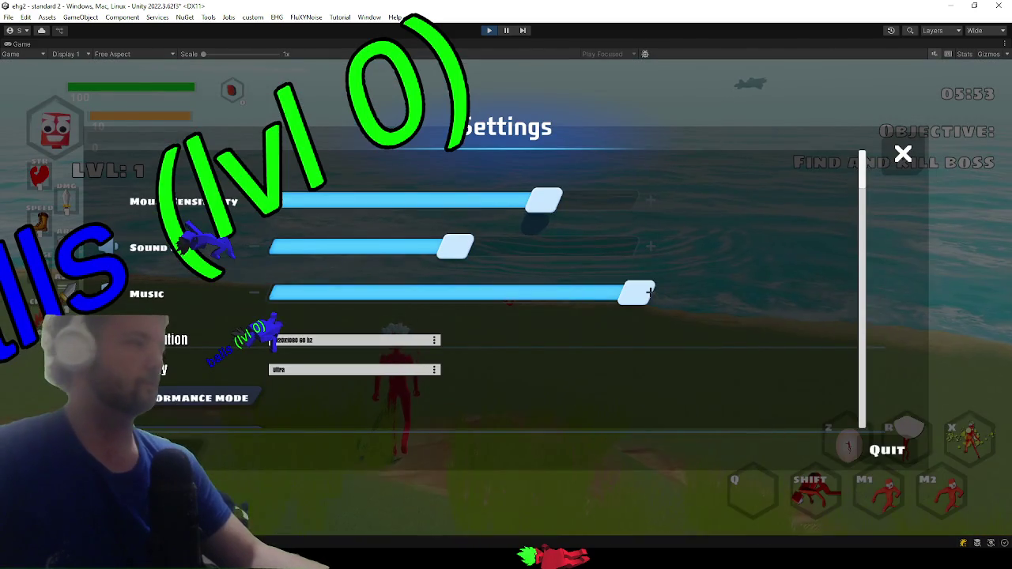
key("alt+Tab")
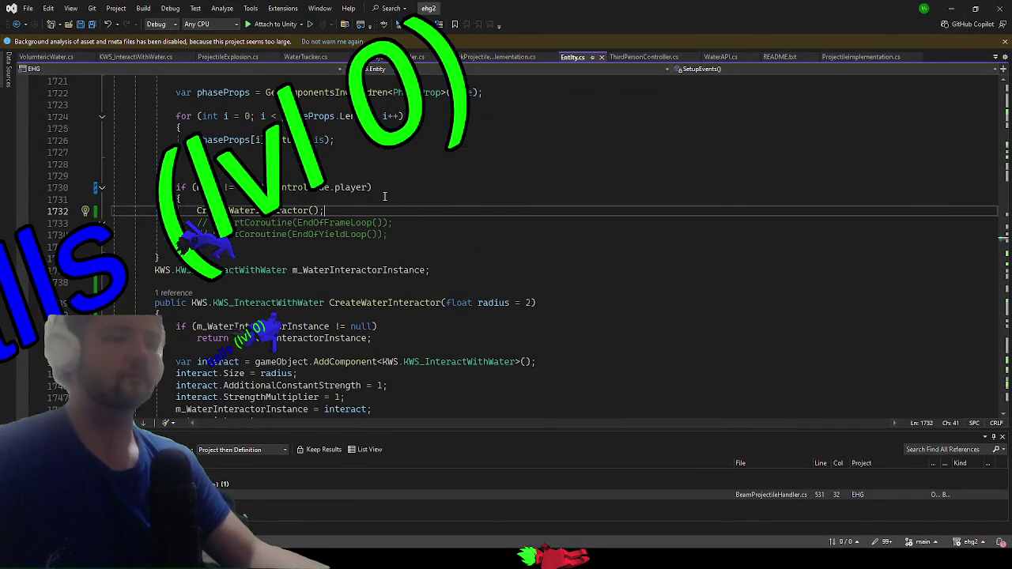
- Find and open ExpandingShockwave.cs by searching 'expandingsh'
key("ctrl+t")
type("expandingsho")
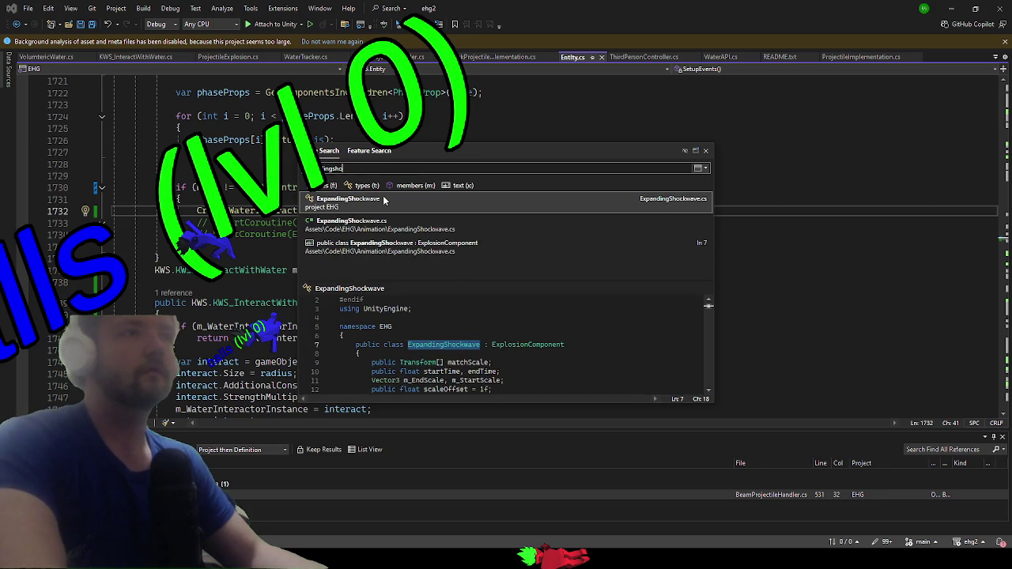
left_click(385, 200)
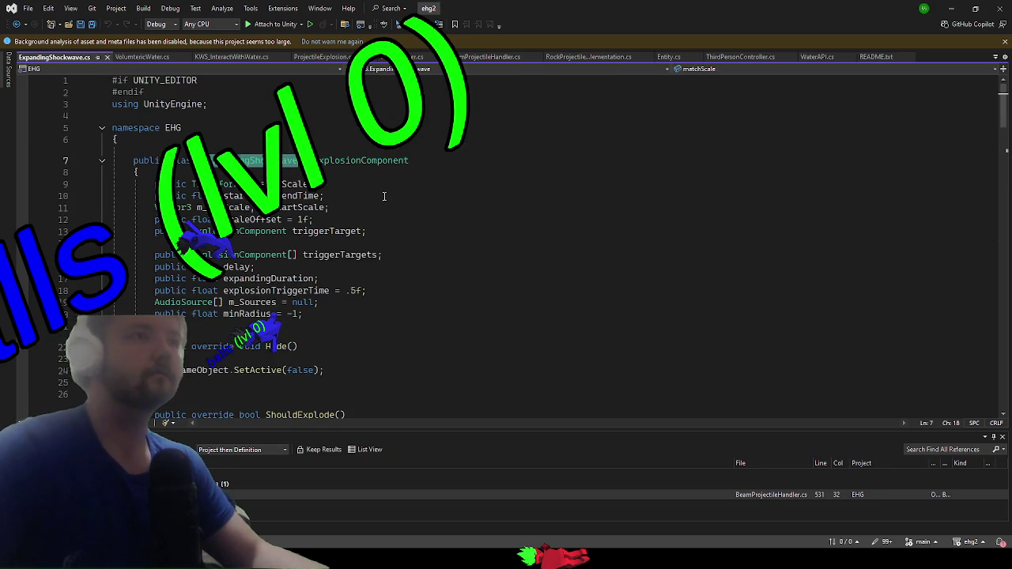
scroll(262, 239, "down", 5)
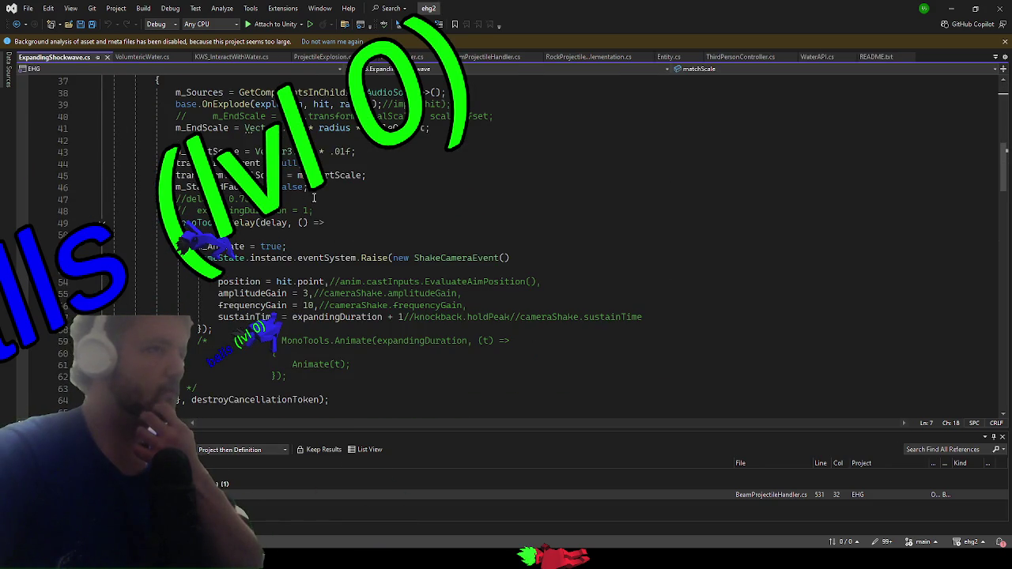
scroll(331, 199, "up", 2)
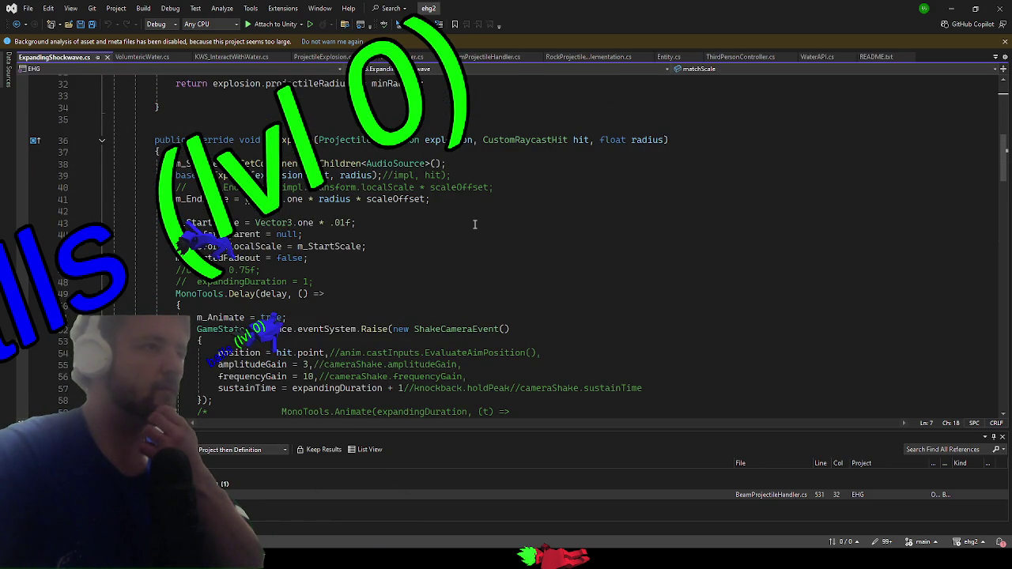
- Add WaterAPI.Explode(hit.point, 2*radius); below m_Animate = true and save the script
left_click(361, 319)
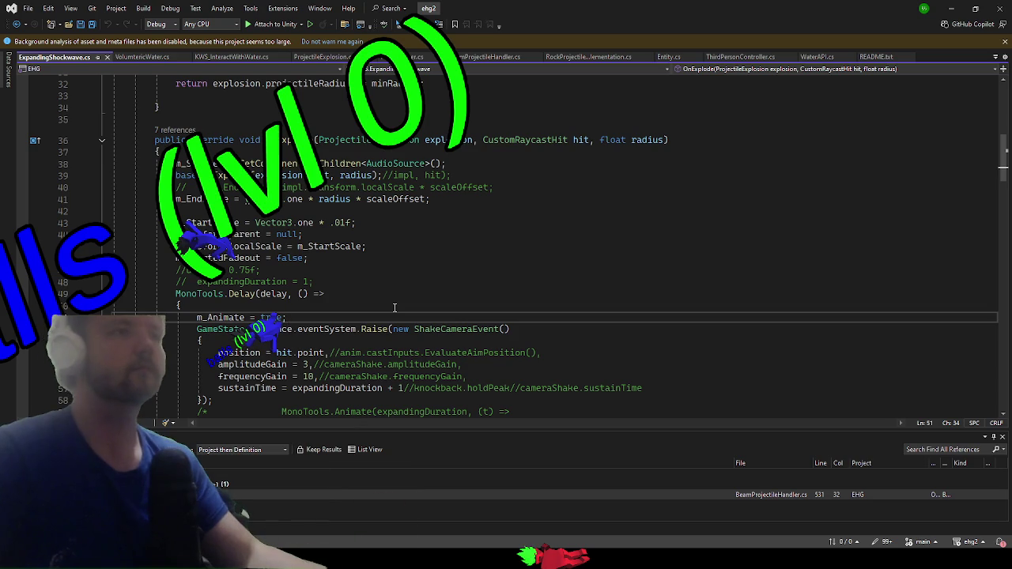
key("Return")
type("WaterAPI.")
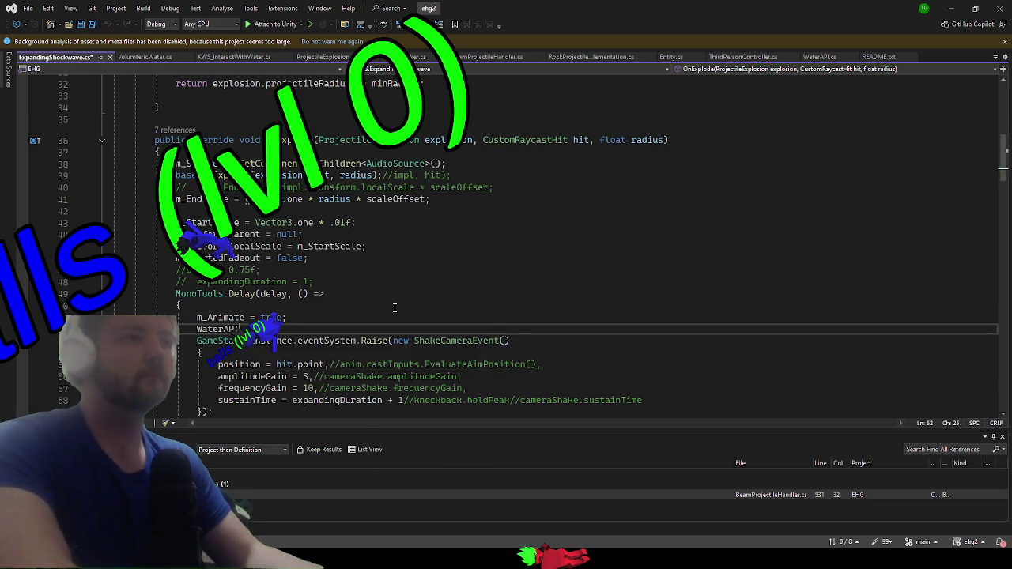
type("Explode(")
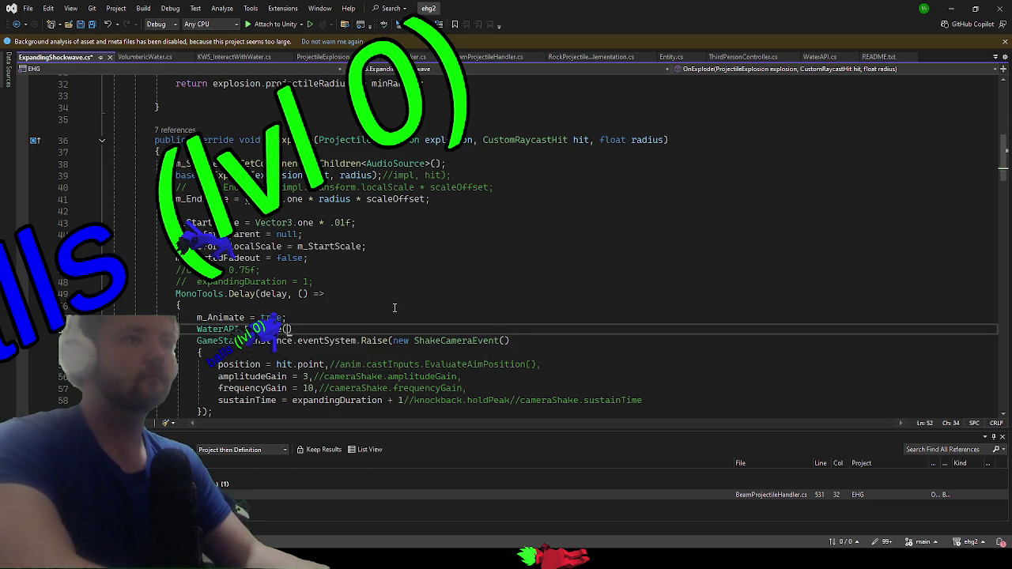
type("hit.point, 2*radius")
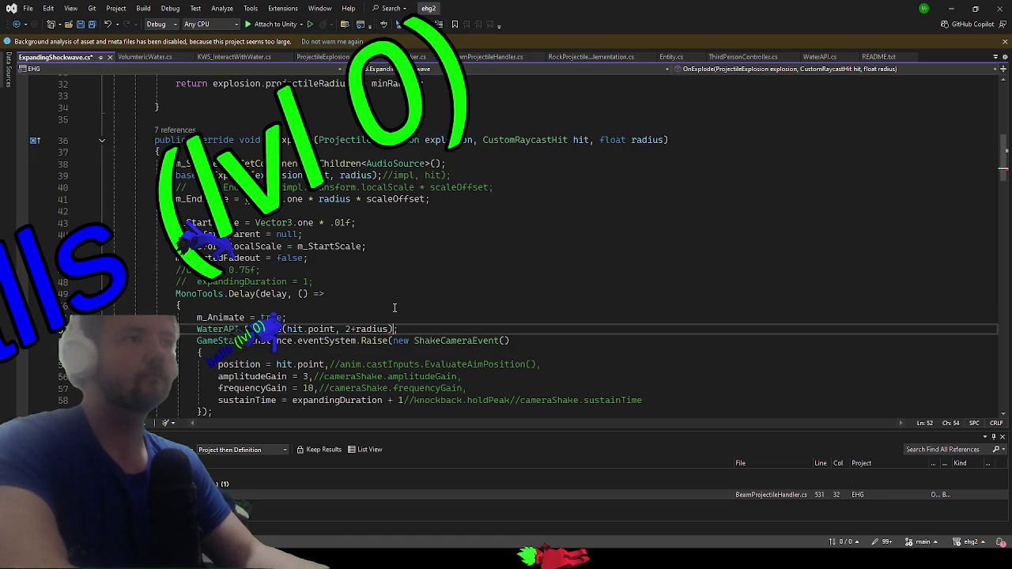
key("ctrl+s")
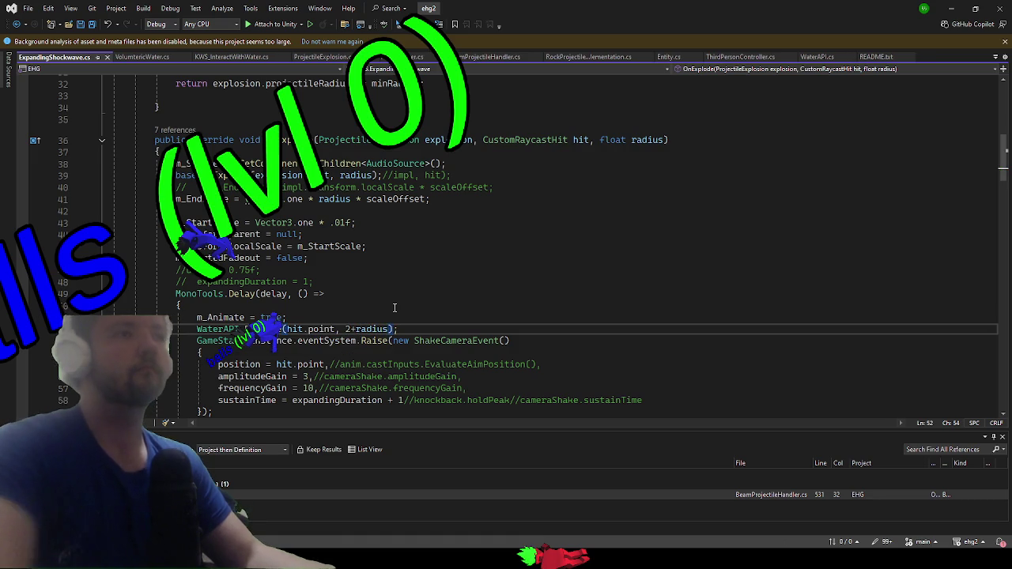
left_click(951, 8)
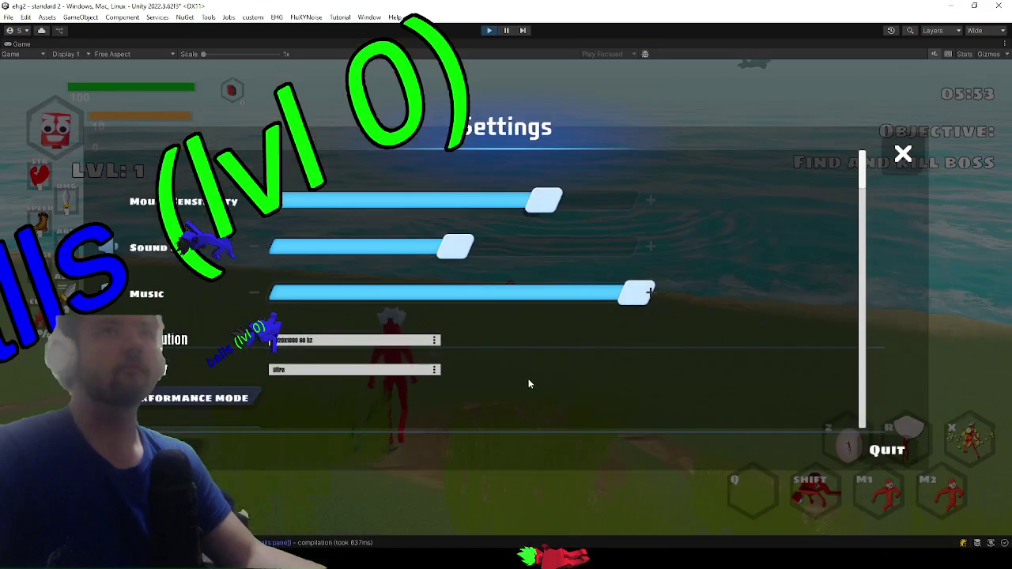
- Resume the game and trigger a shockwave attack while dashing along the shore
key("Escape")
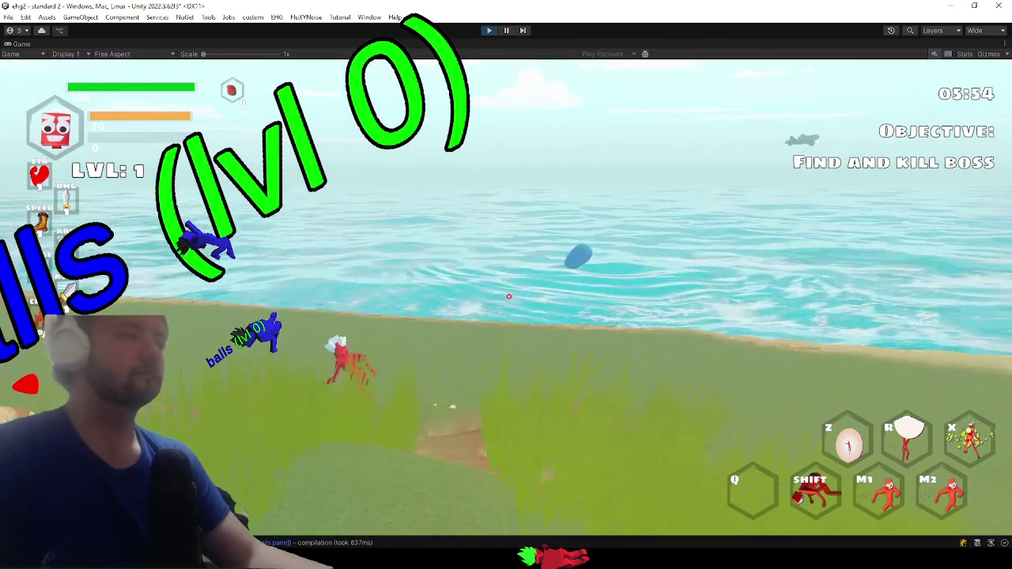
left_click(506, 300)
key("shift")
key("grave")
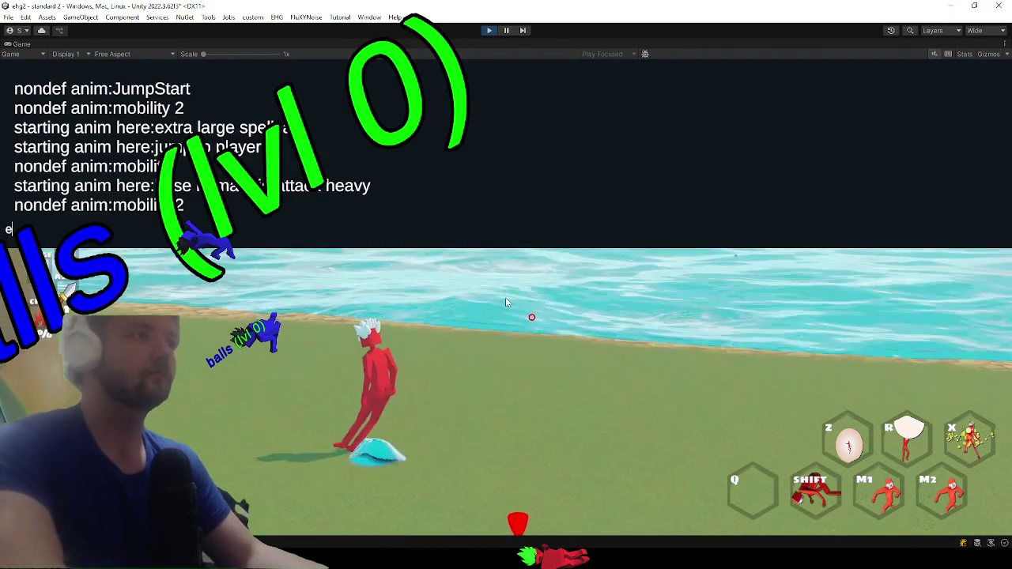
key("grave")
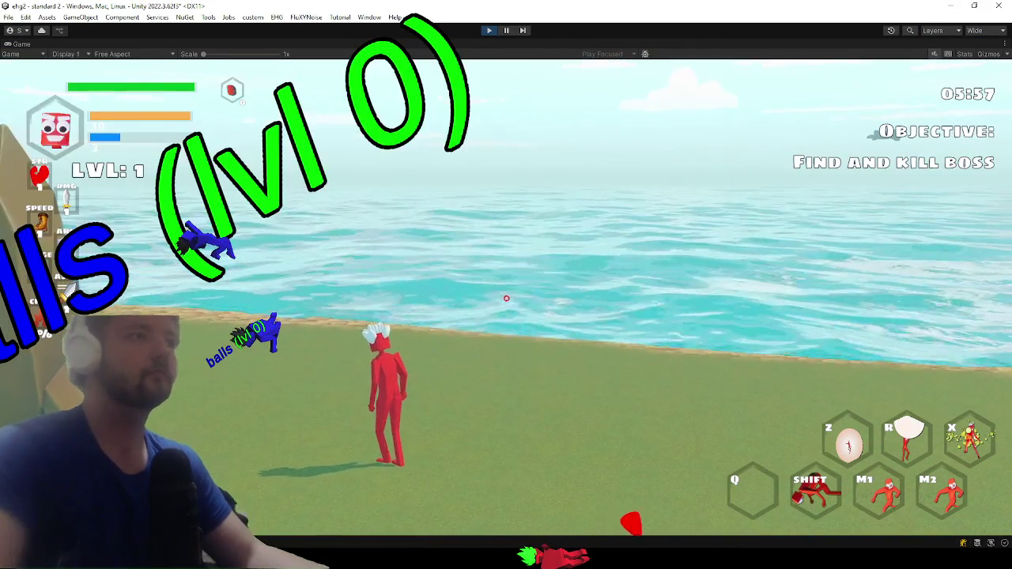
key("shift")
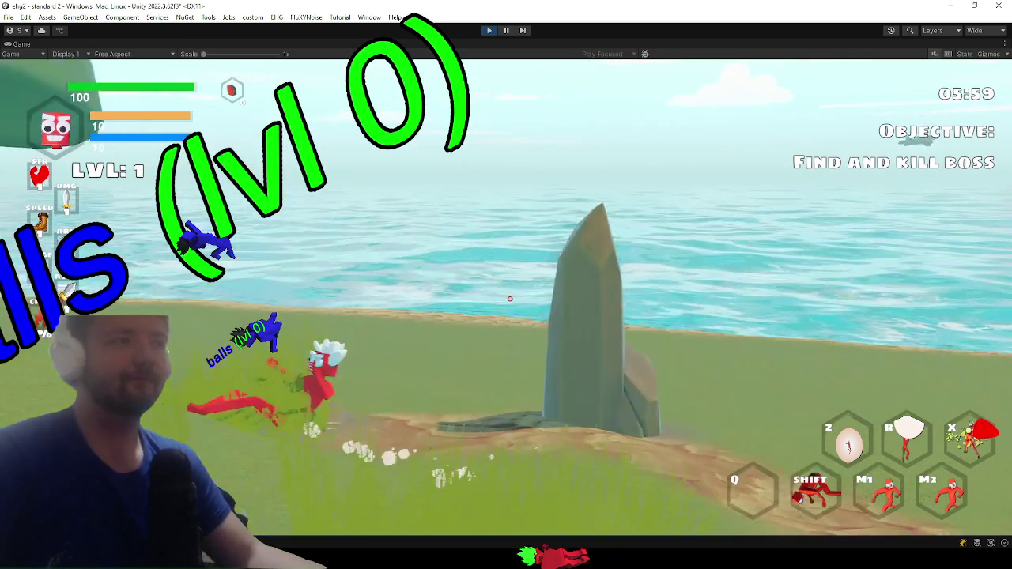
key("shift")
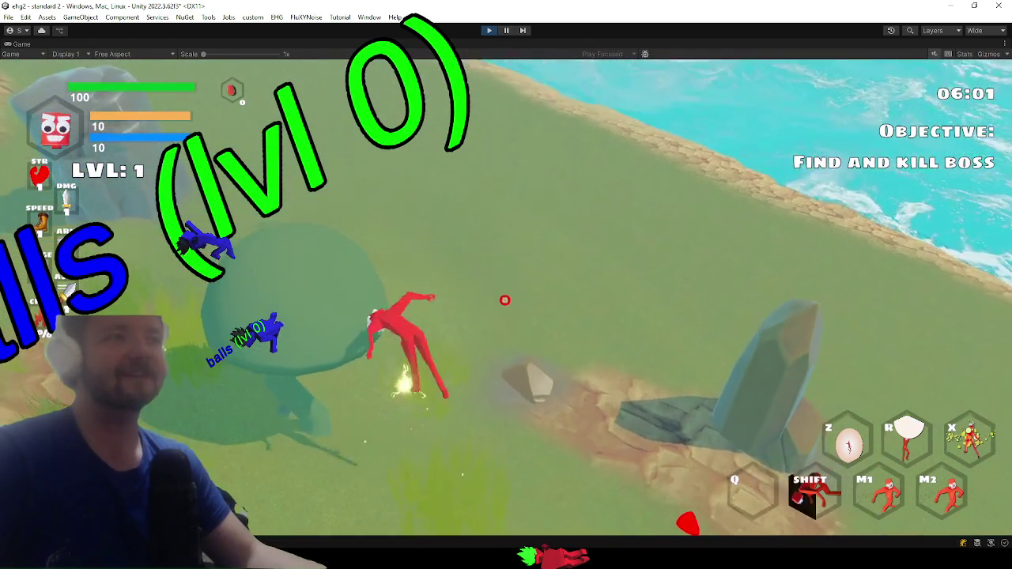
- Set off R and X explosions near the water, then switch back to Visual Studio
key("space")
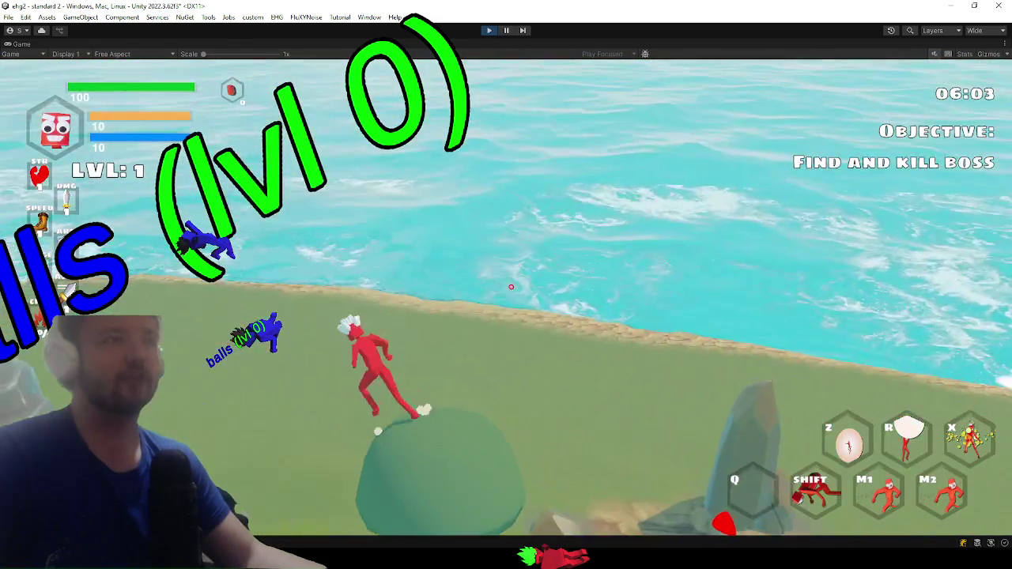
key("r")
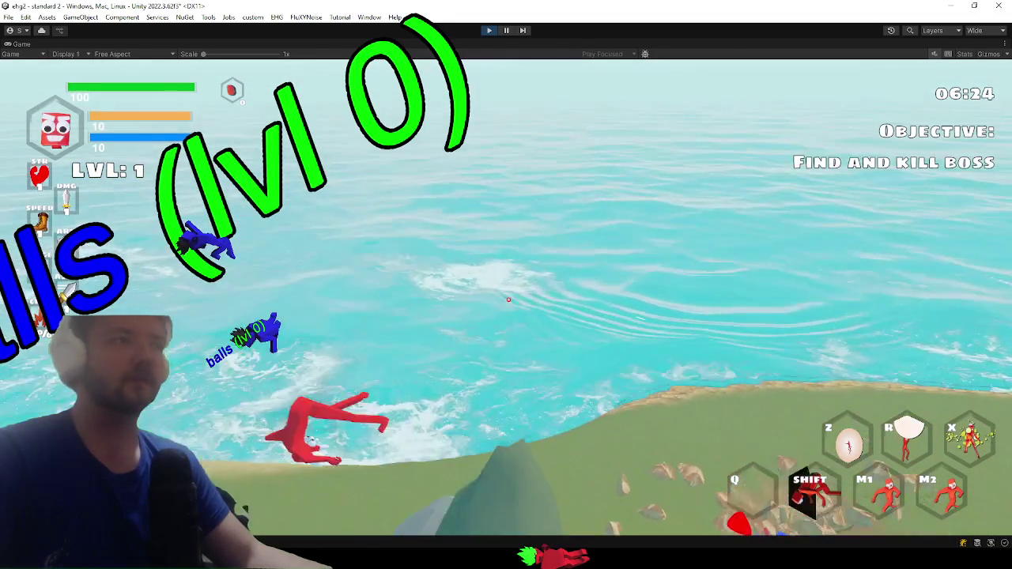
key("r")
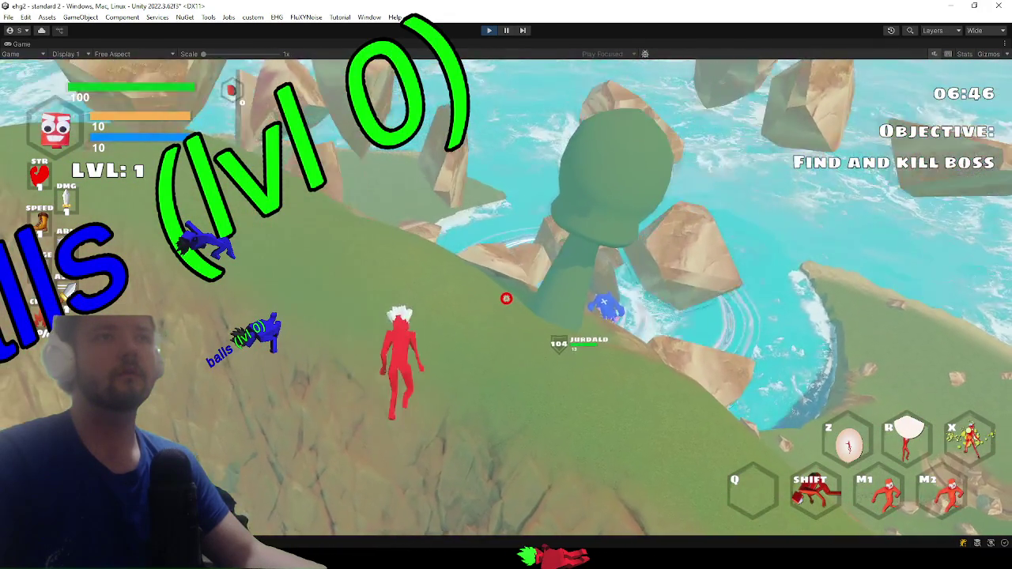
key("shift")
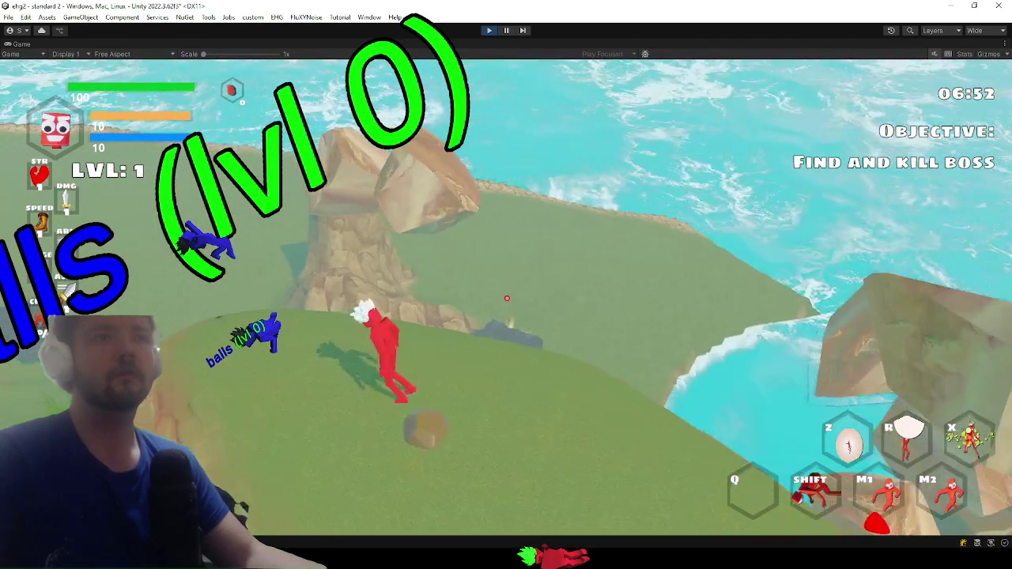
key("x")
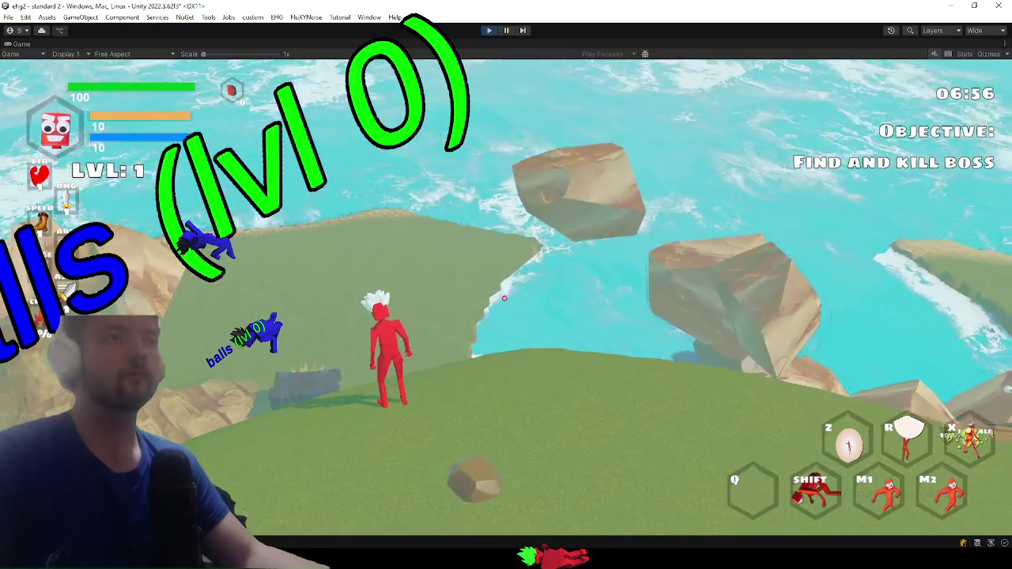
key("alt+Tab")
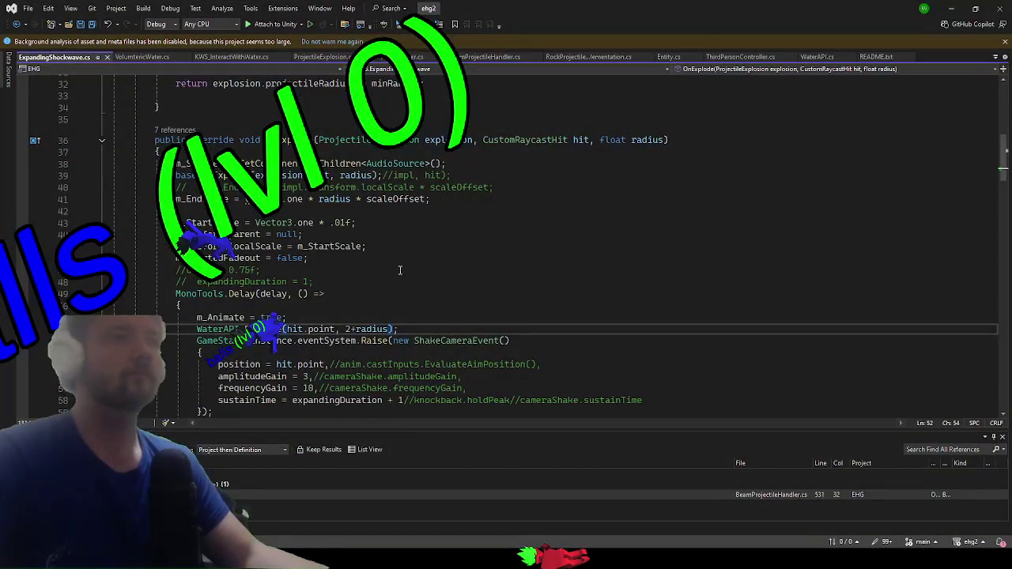
- With the Explode radius at 2+radius*2, return to and focus the running Unity game
scroll(402, 271, "down", 2)
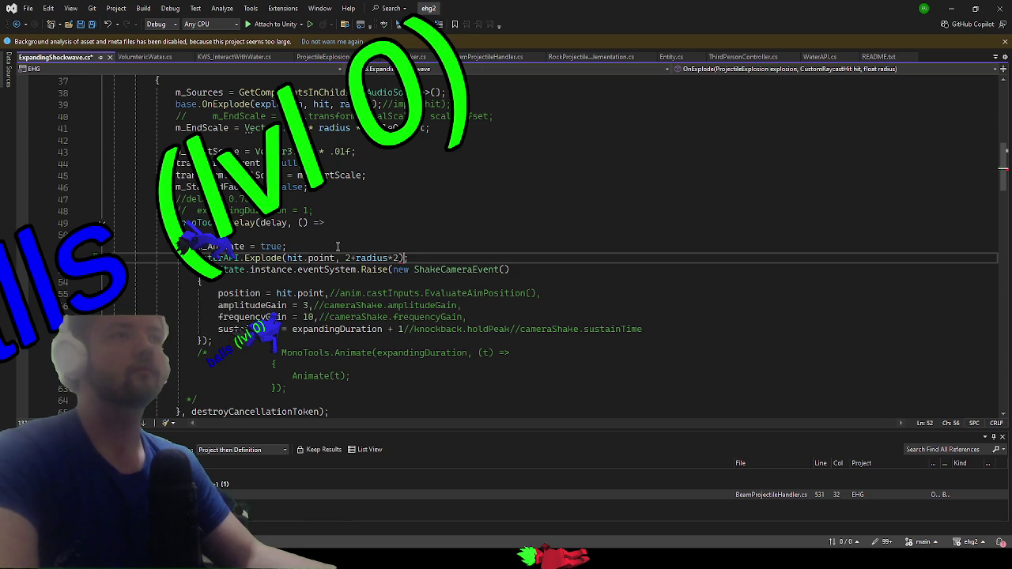
key("alt+Tab")
key("super")
left_click(506, 298)
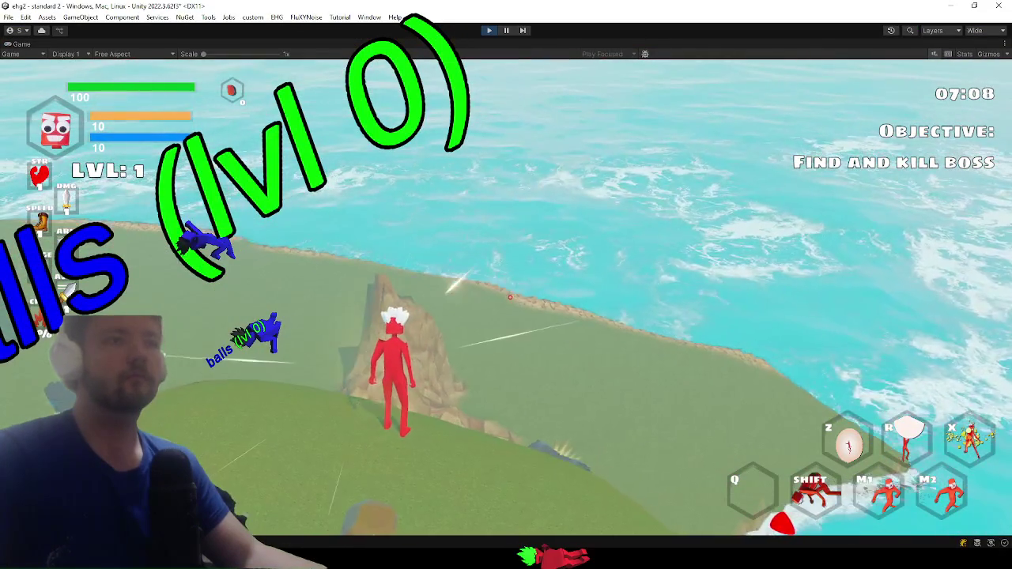
- Attack, run uphill and fire the big R explosion beside the pond, then dash downhill
left_click(516, 291)
key("w")
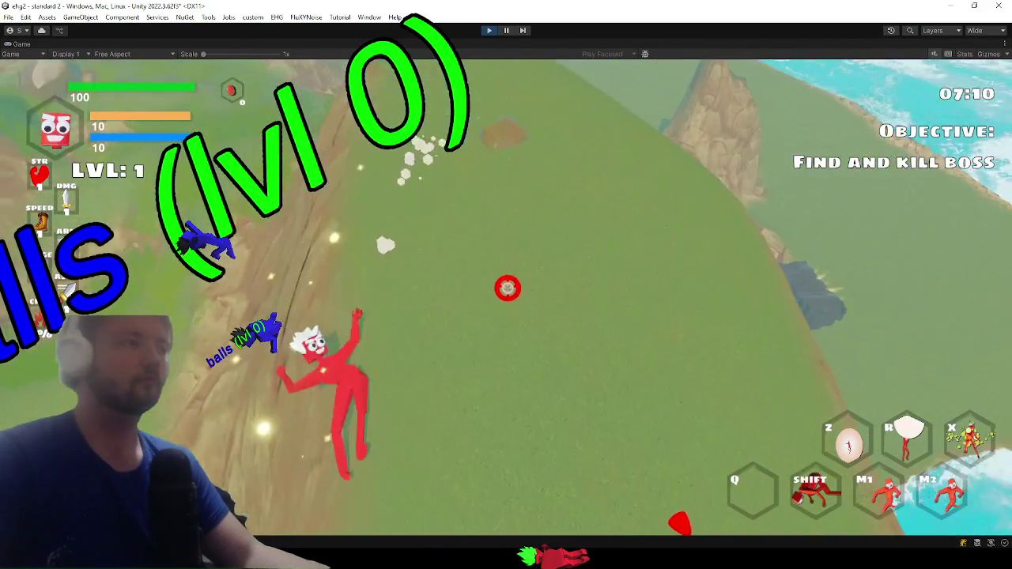
key("r")
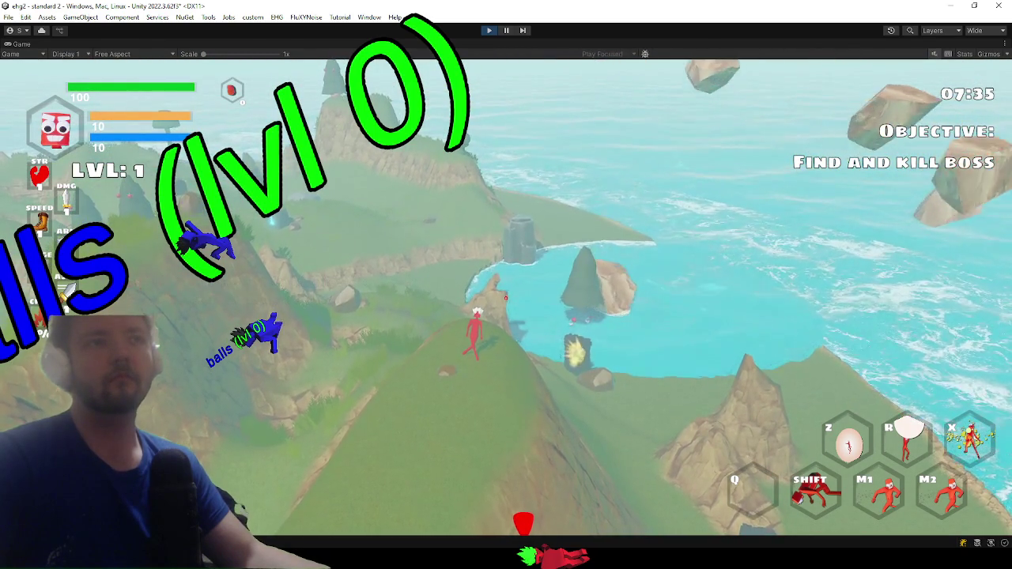
key("shift")
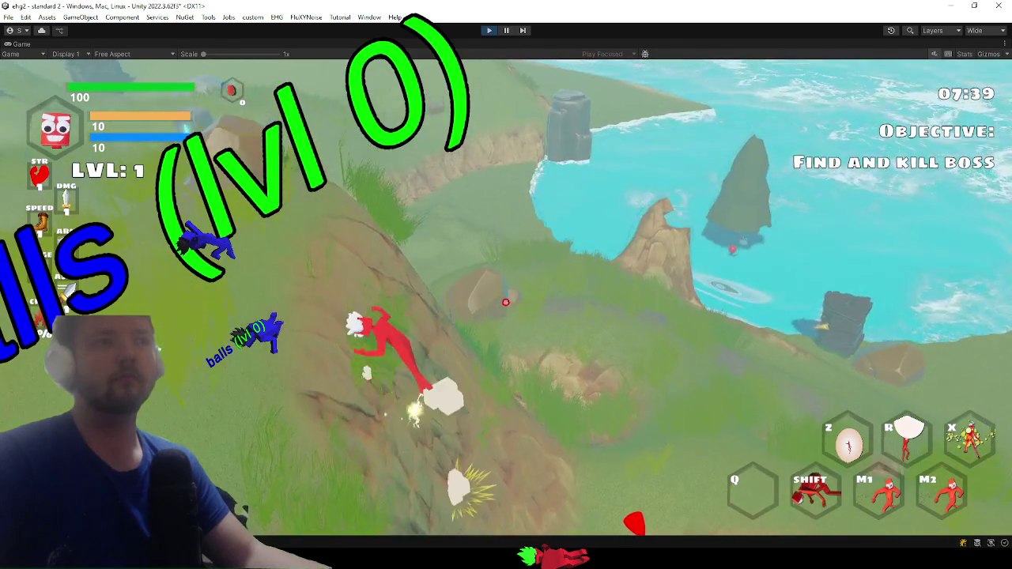
key("alt+Tab")
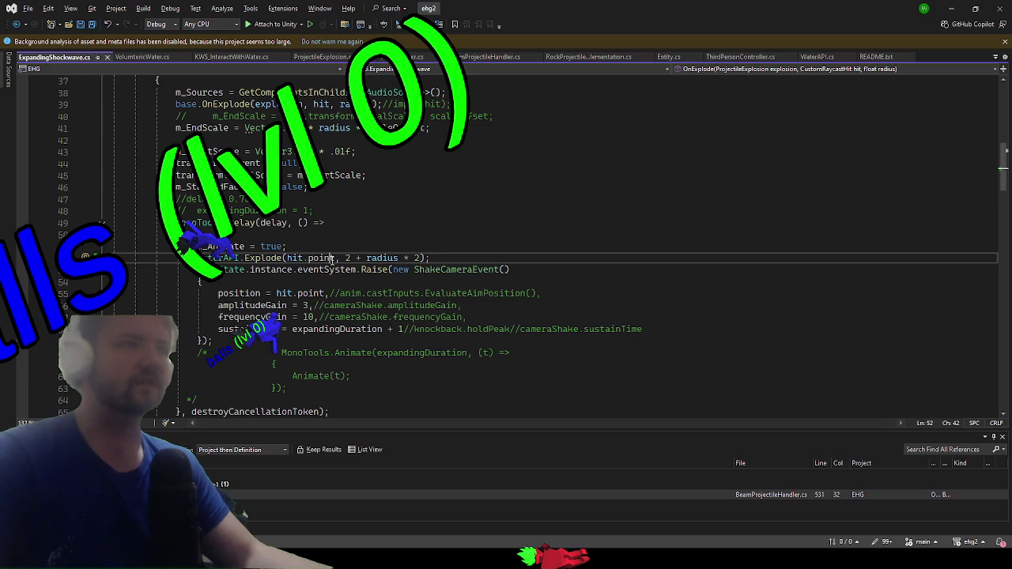
- Change the Explode call's point to hit.point.Grounded()
type(".grou")
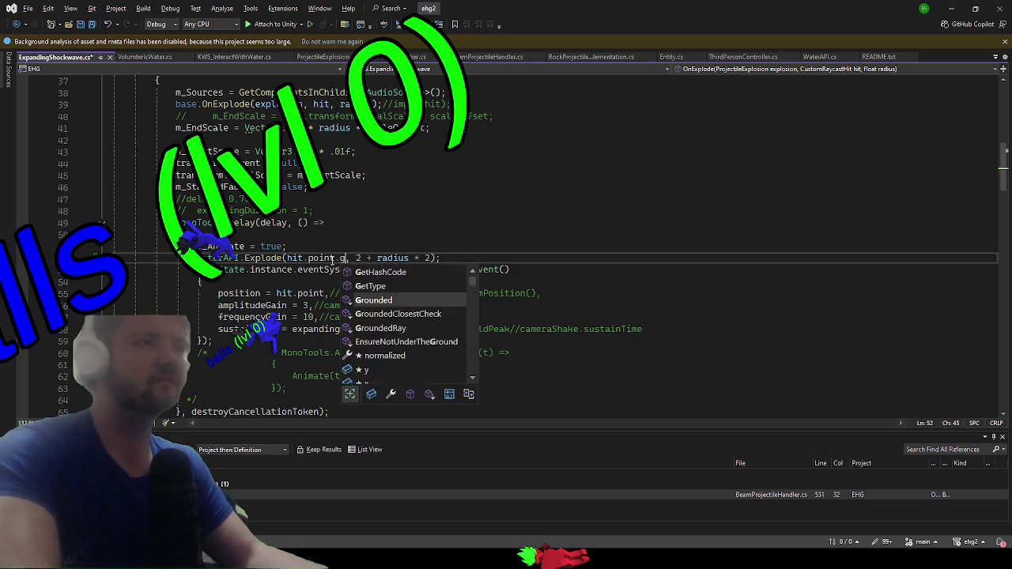
key("Tab")
type("()")
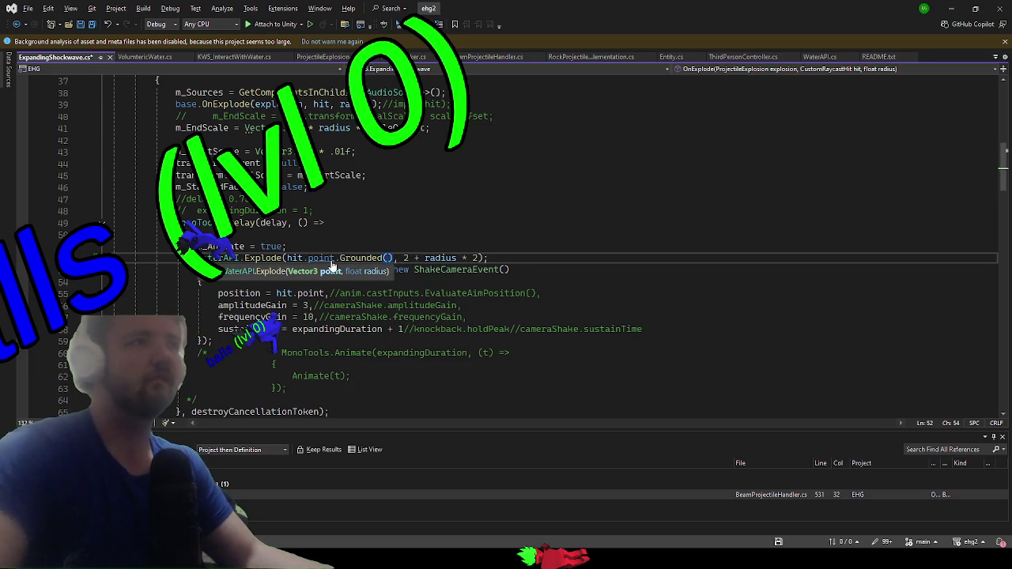
left_click(512, 245)
scroll(498, 245, "down", 2)
scroll(486, 251, "up", 3)
scroll(477, 257, "up", 4)
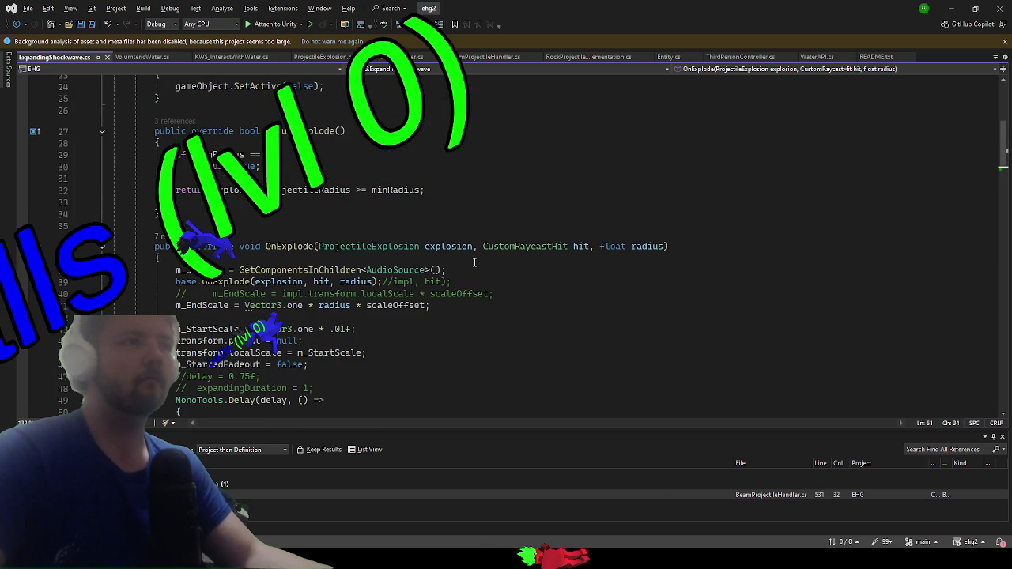
- Check the blast in the running game, then go to WaterAPI.Explode's definition in WaterAPI.cs
key("alt+Tab")
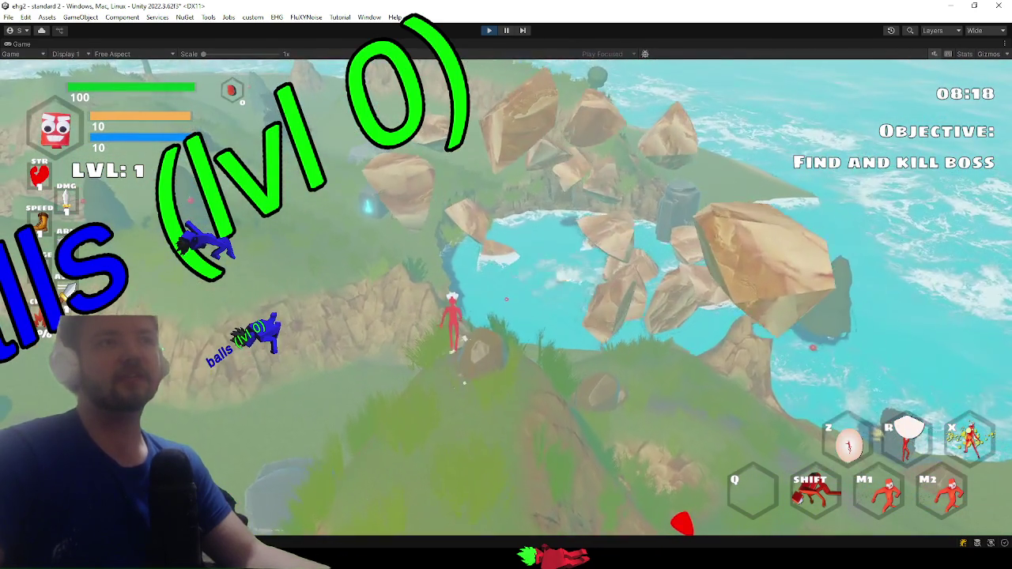
key("alt+Tab")
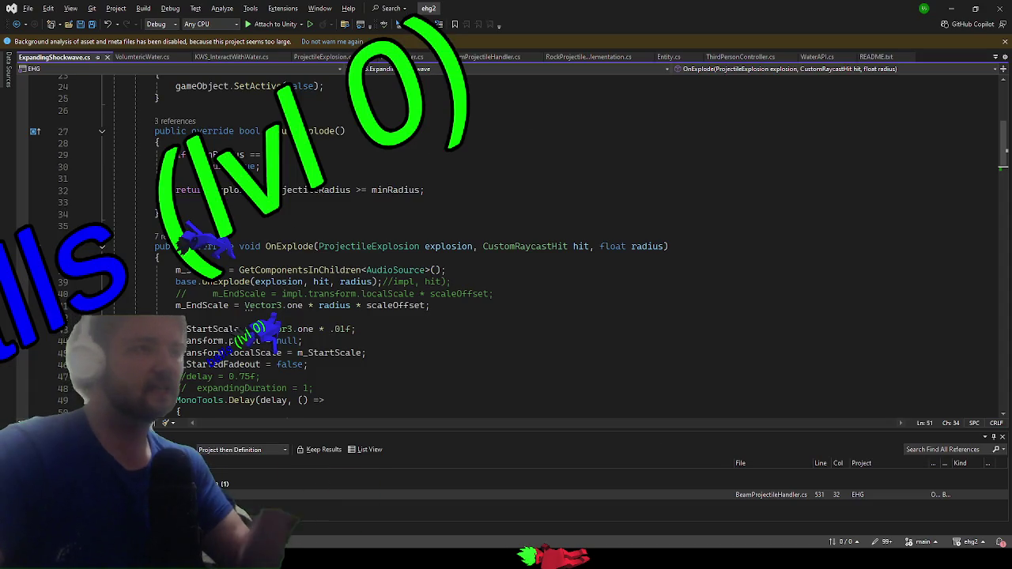
scroll(301, 287, "down", 3)
scroll(301, 287, "down", 1)
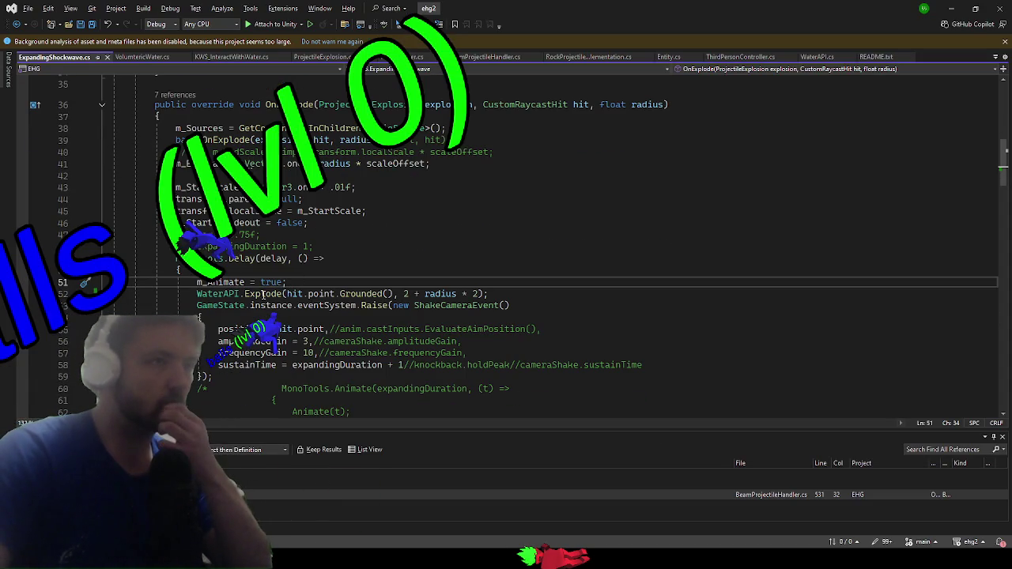
left_click(253, 294)
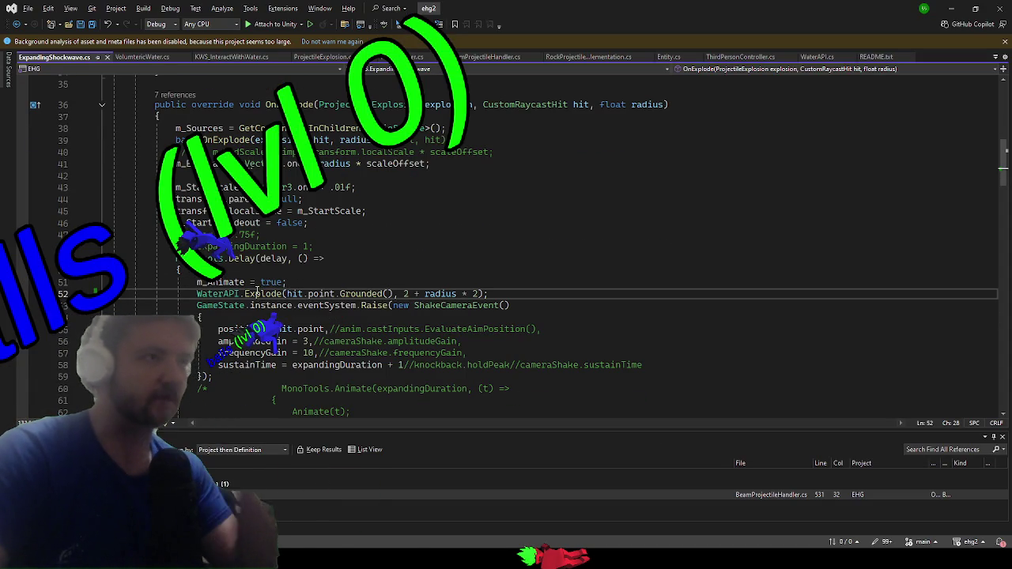
key("F12")
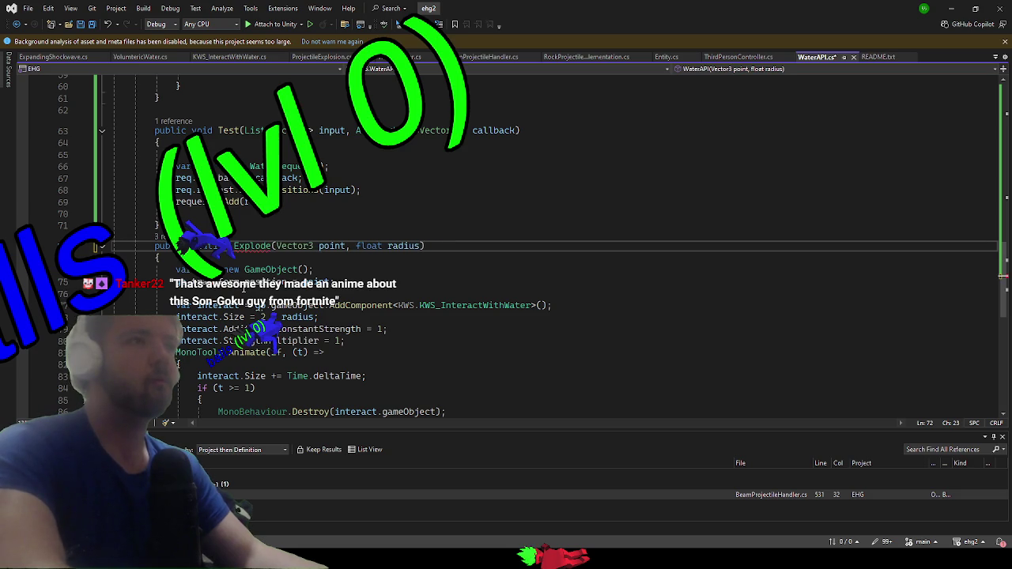
- Make WaterAPI.Explode return KWS_InteractWithWater, ending the method with 'return interact'
type("kwsi")
key("Tab")
key("Down")
key("Down")
key("Down")
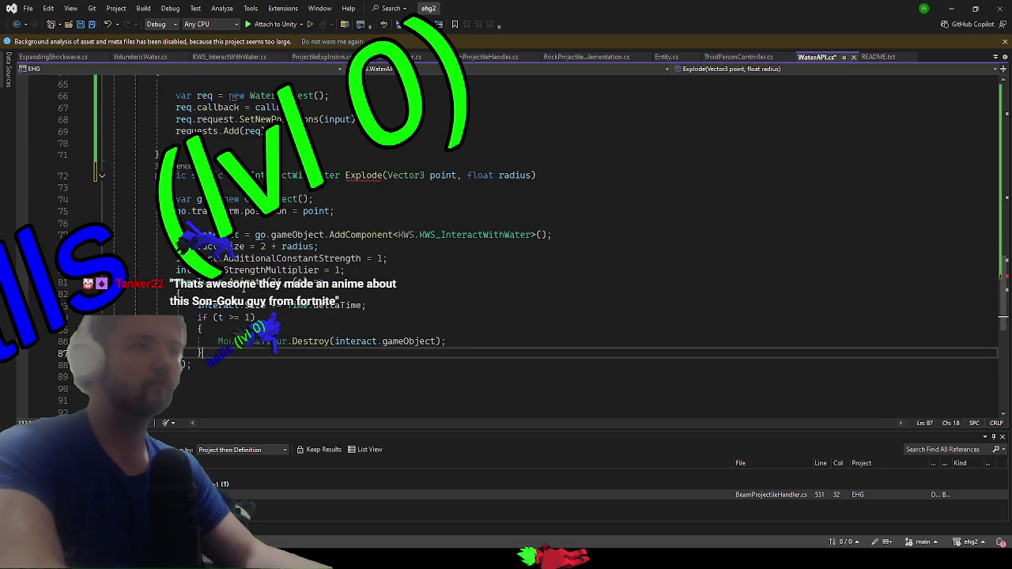
type("return interact;")
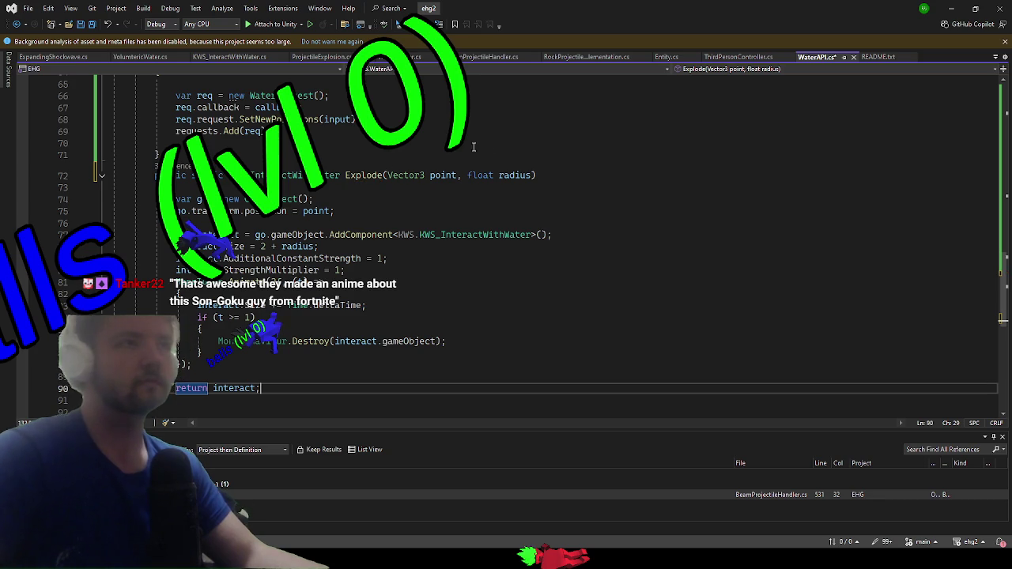
- Start a 'float time =' parameter on Explode, save the script and switch to Unity
left_click(526, 176)
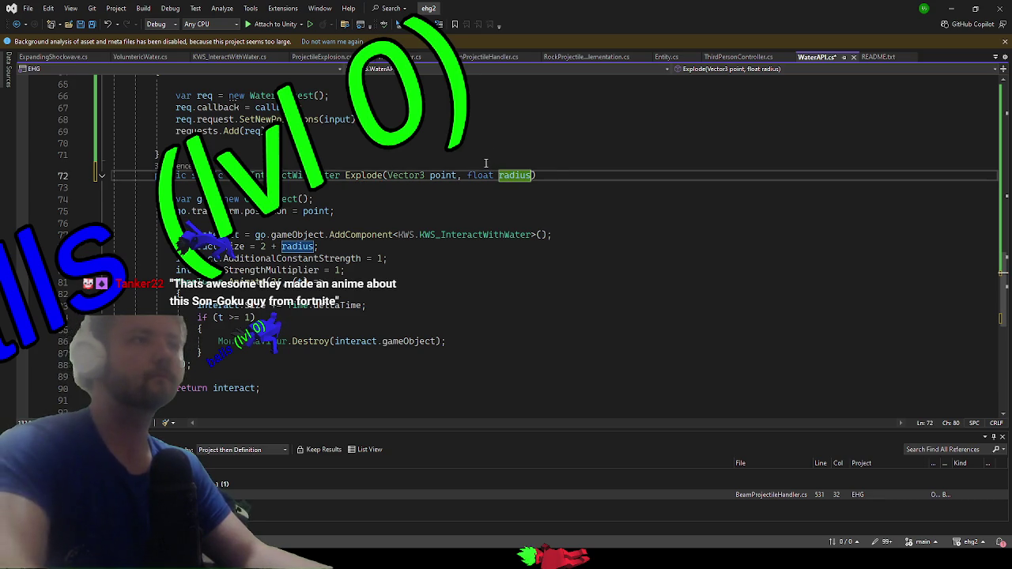
type(", float time = 2")
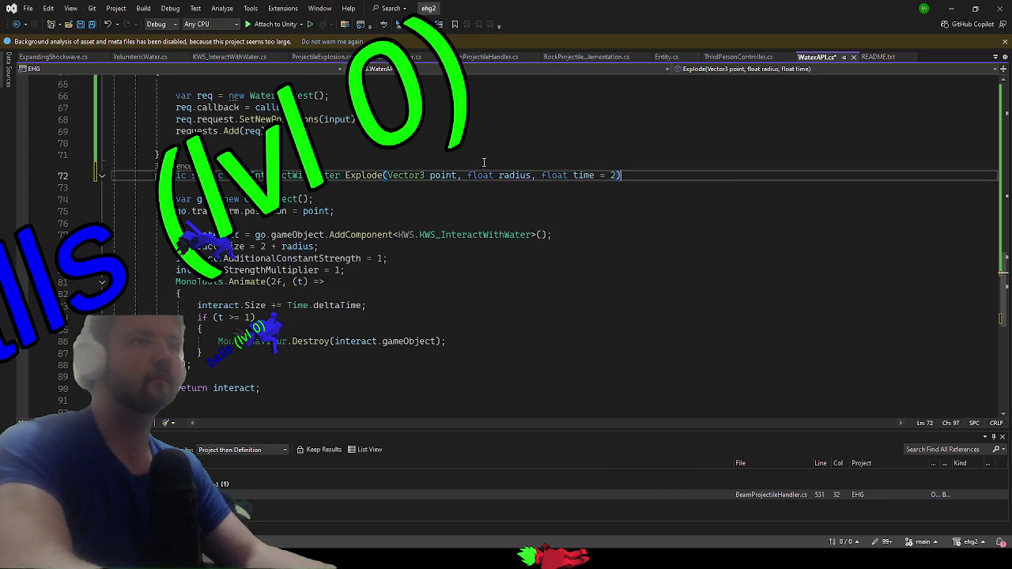
key("ctrl+s")
key("alt+Tab")
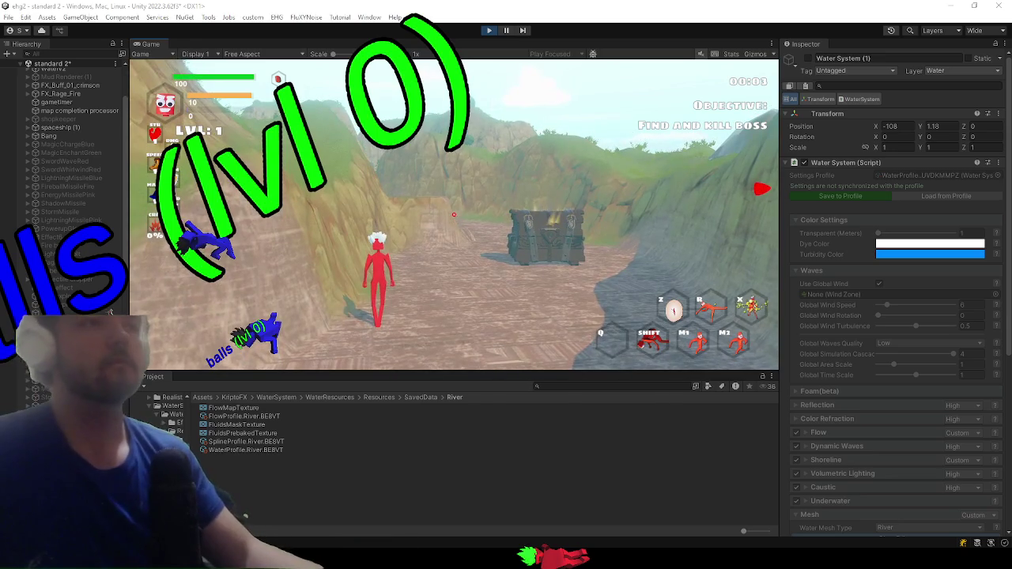
- Walk to the chest, open it, close its item wall and maximise the Game view
key("alt+Tab")
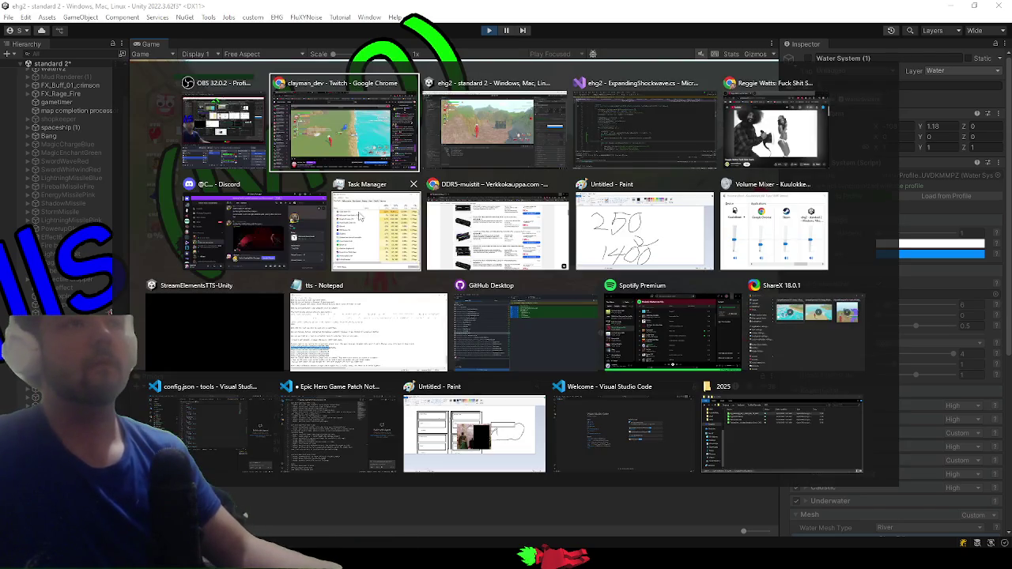
key("w")
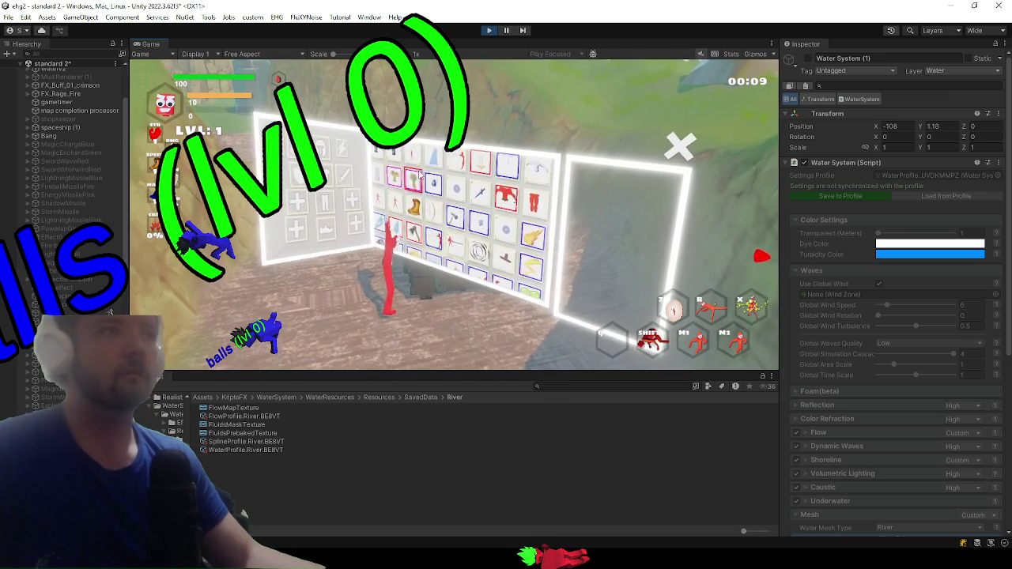
key("shift+space")
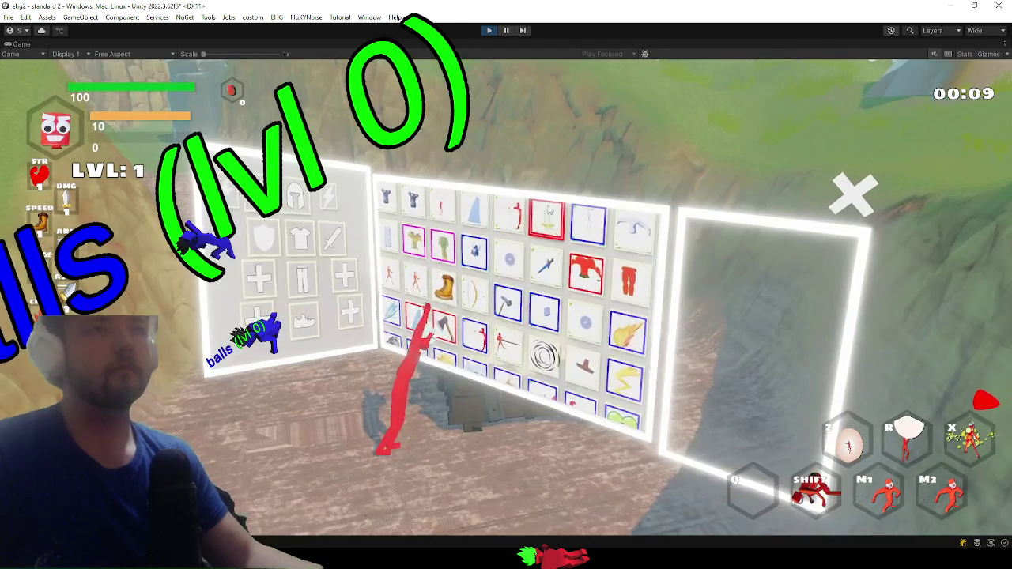
left_click(498, 312)
- Toggle the developer console, then run over the hill down to the grassy seashore
key("grave")
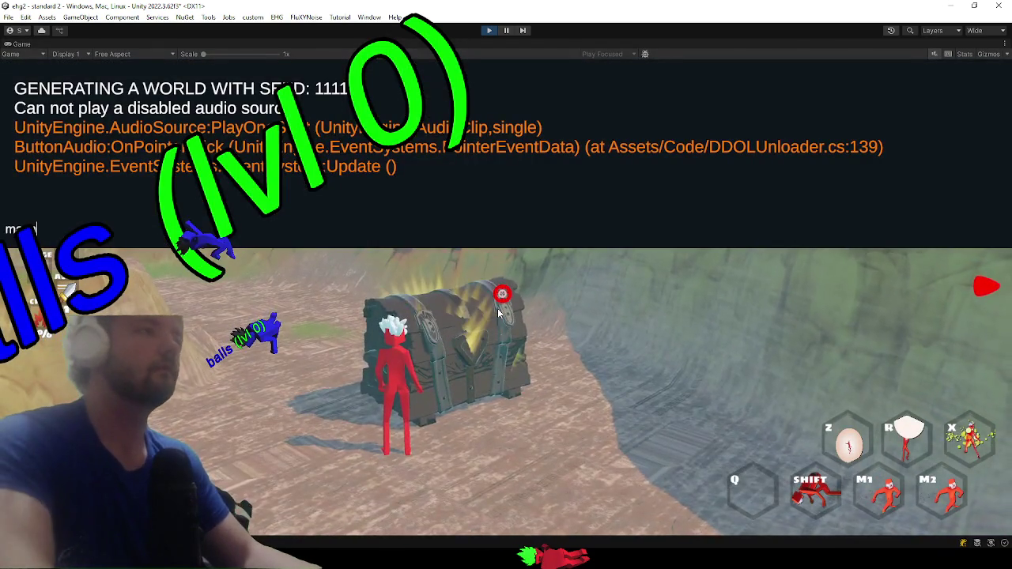
key("grave")
key("w")
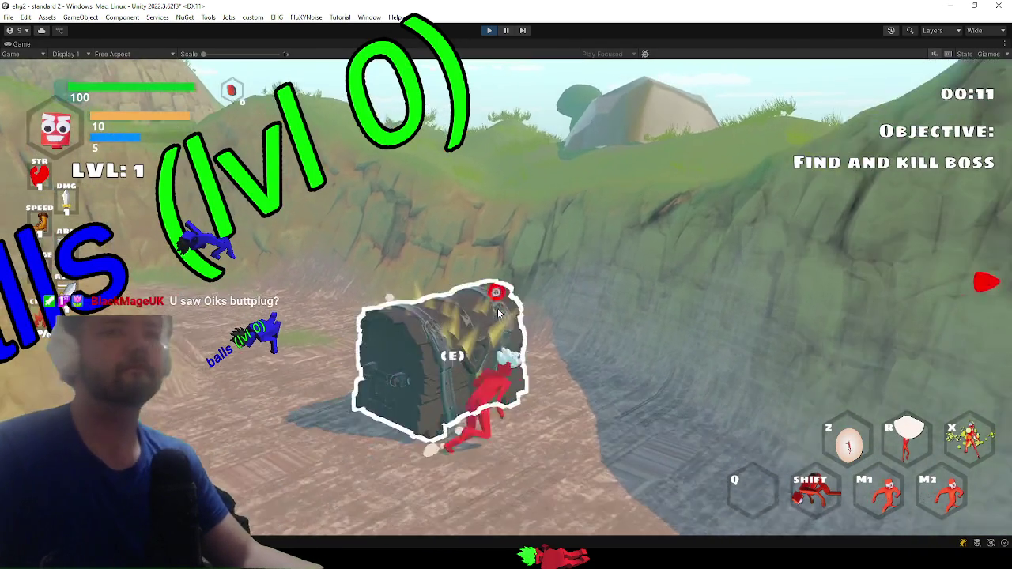
key("w")
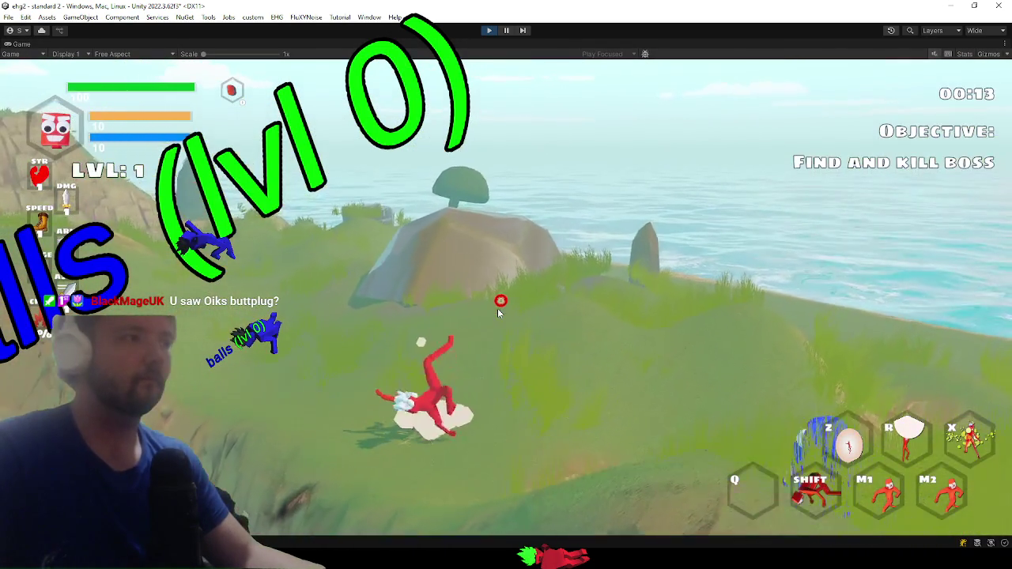
key("w")
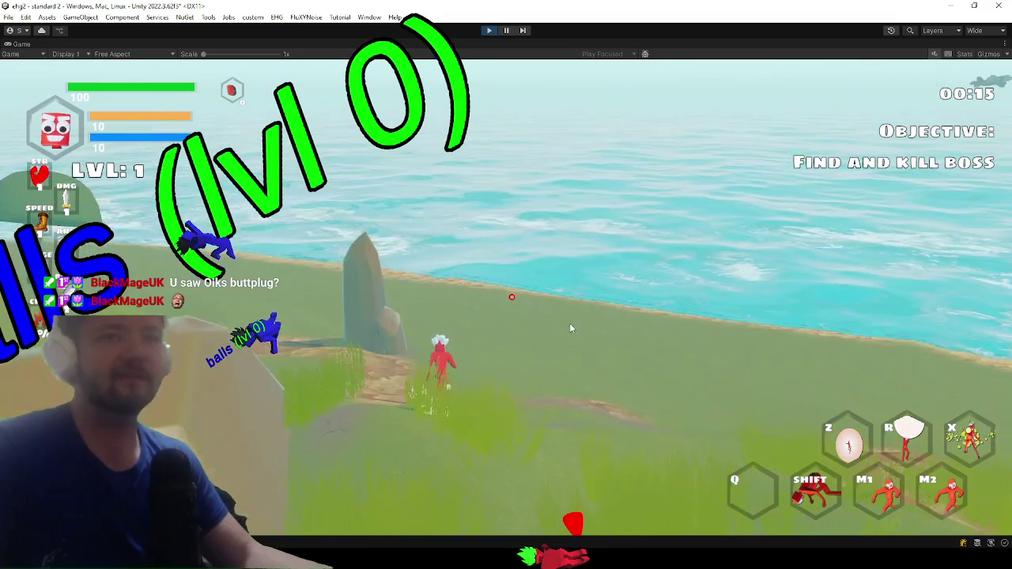
key("r")
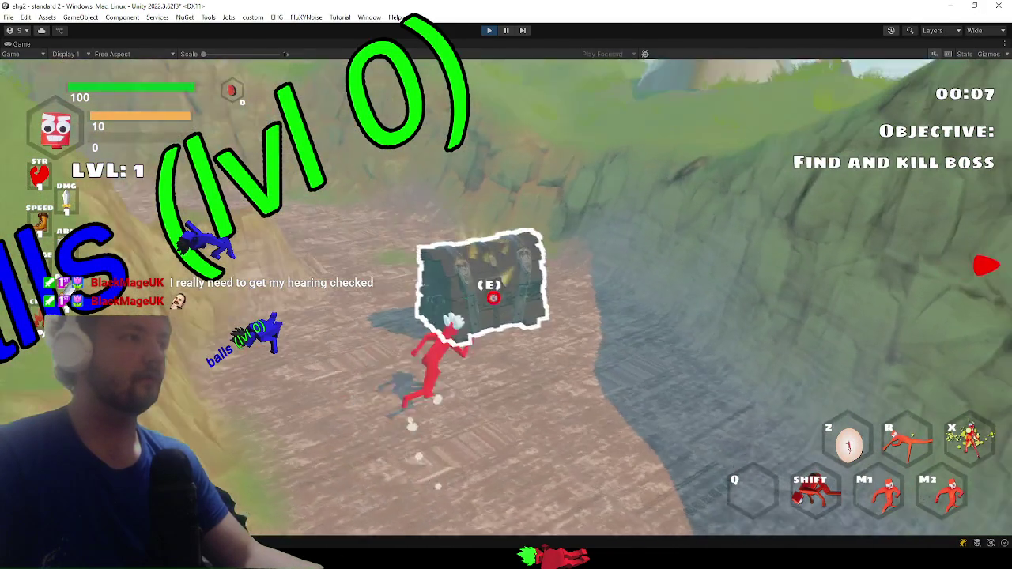
- Attack the chest open and equip an item from it
left_click(510, 299)
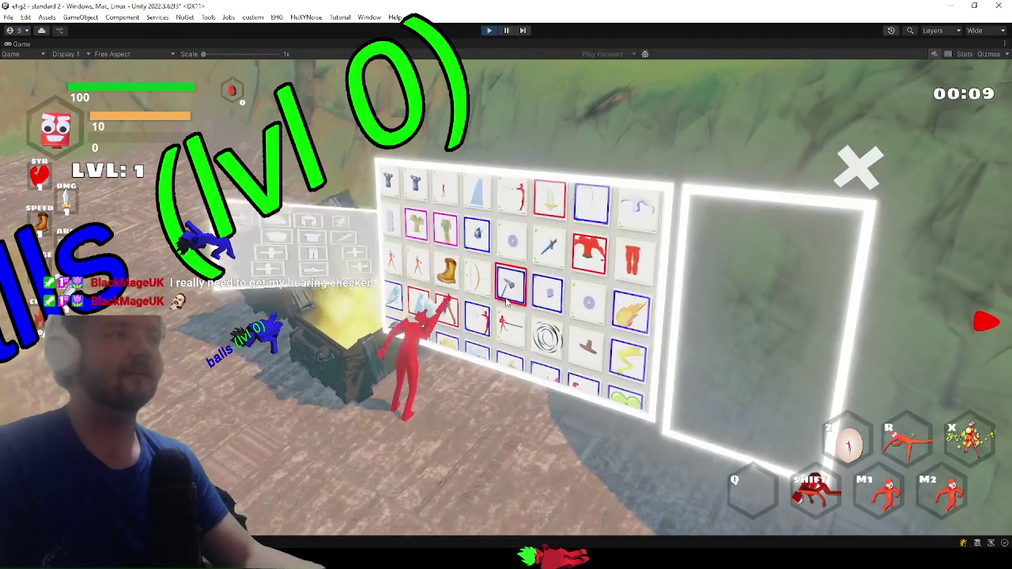
mouse_move(515, 181)
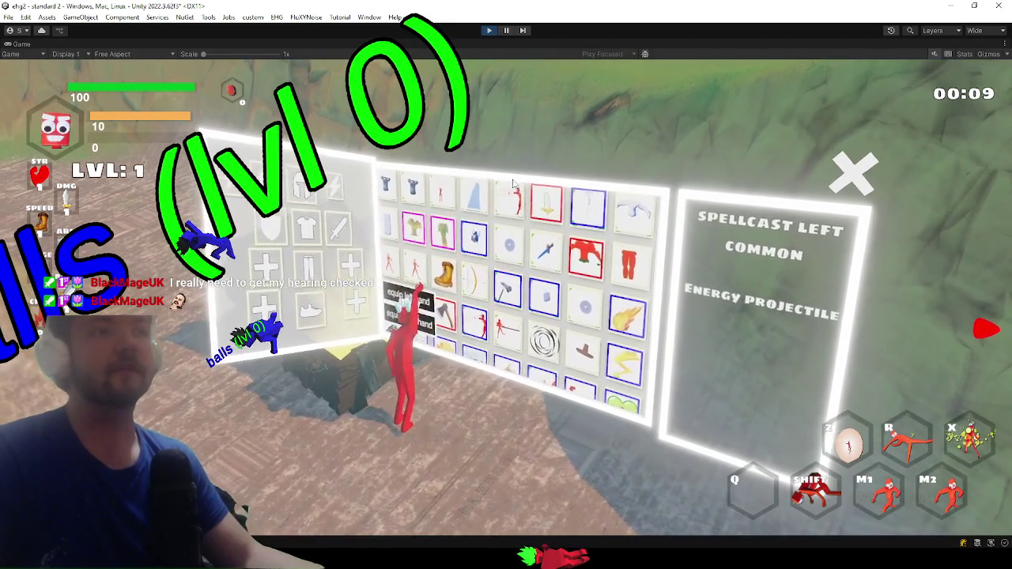
left_click(469, 314)
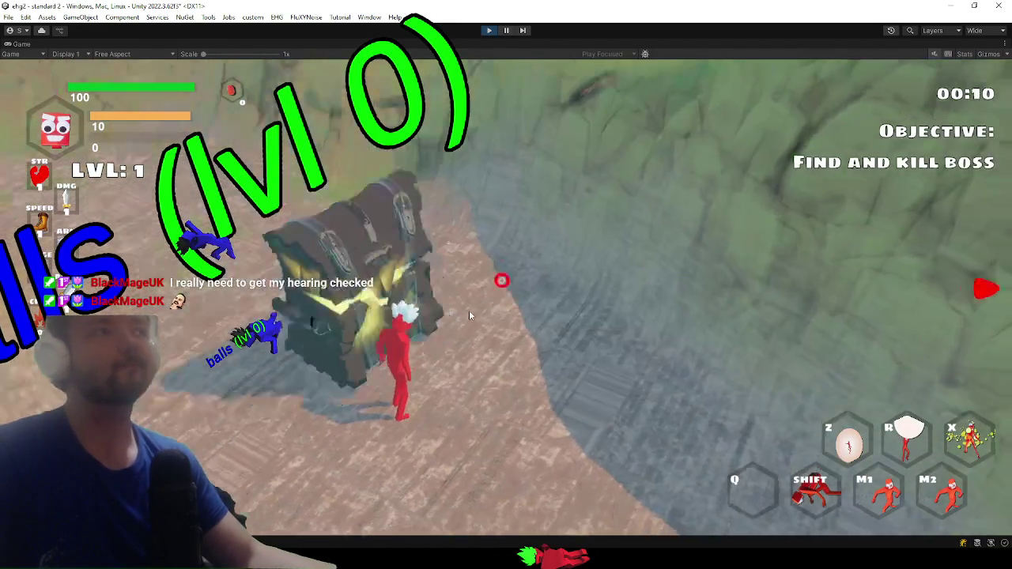
- Refill mana with the 'manaregen' console command and cast a shockwave beside the river
type("manaregen")
key("Return")
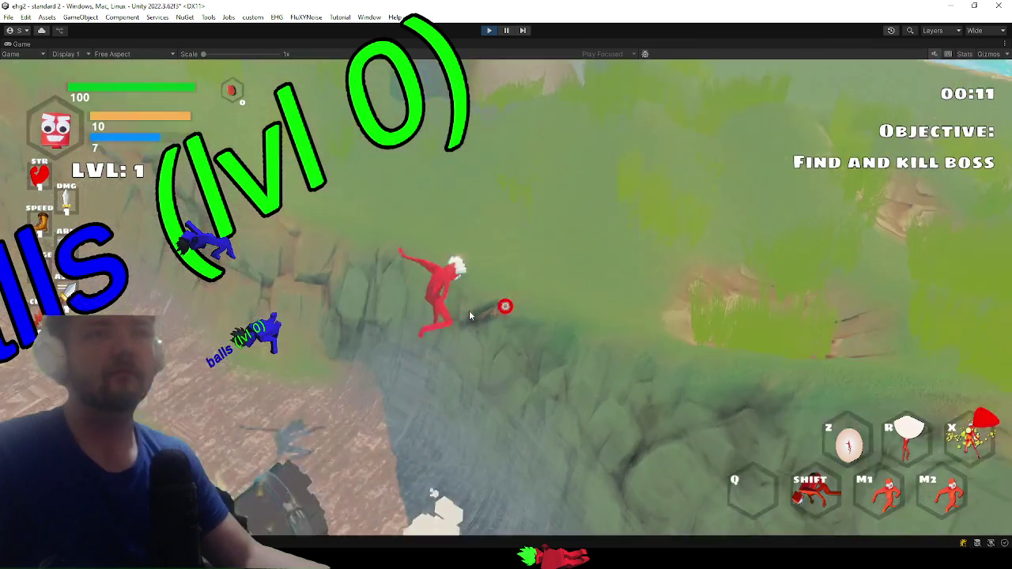
key("r")
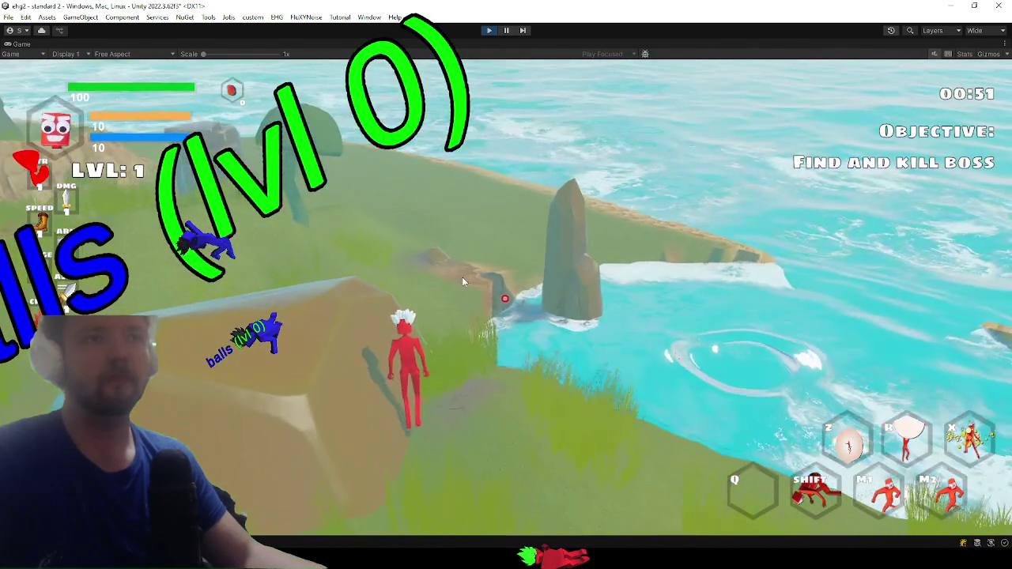
key("alt+Tab")
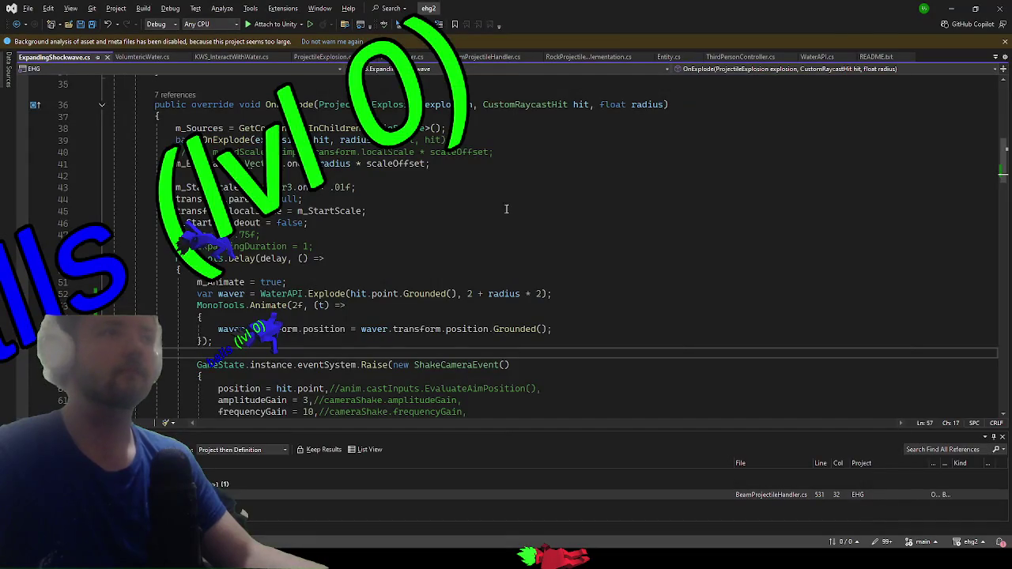
- Replace the Explode radius argument '2 + radius * 2' with 10 and fire a test shockwave
scroll(511, 208, "down", 1)
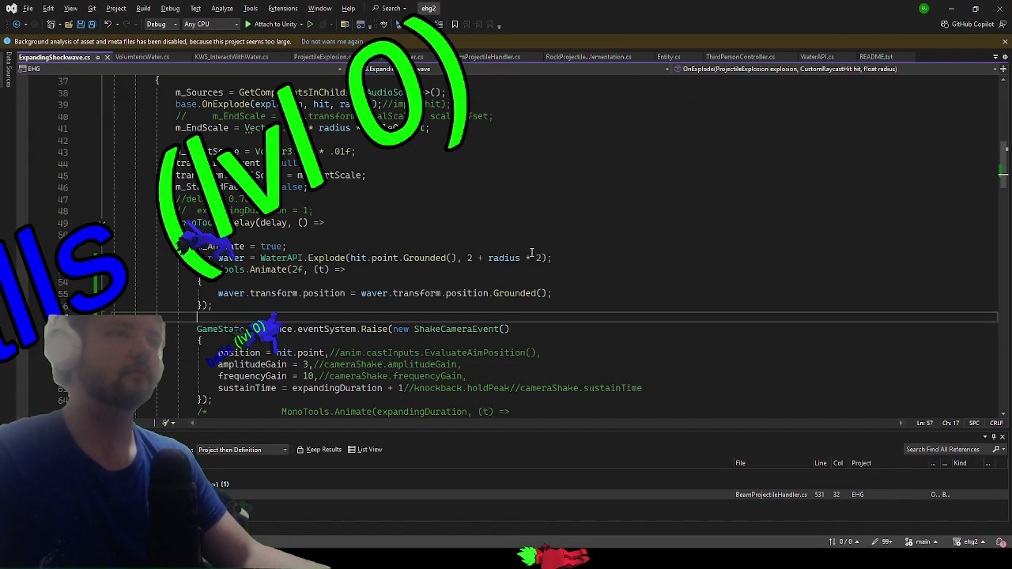
left_click_drag(544, 258, 473, 252)
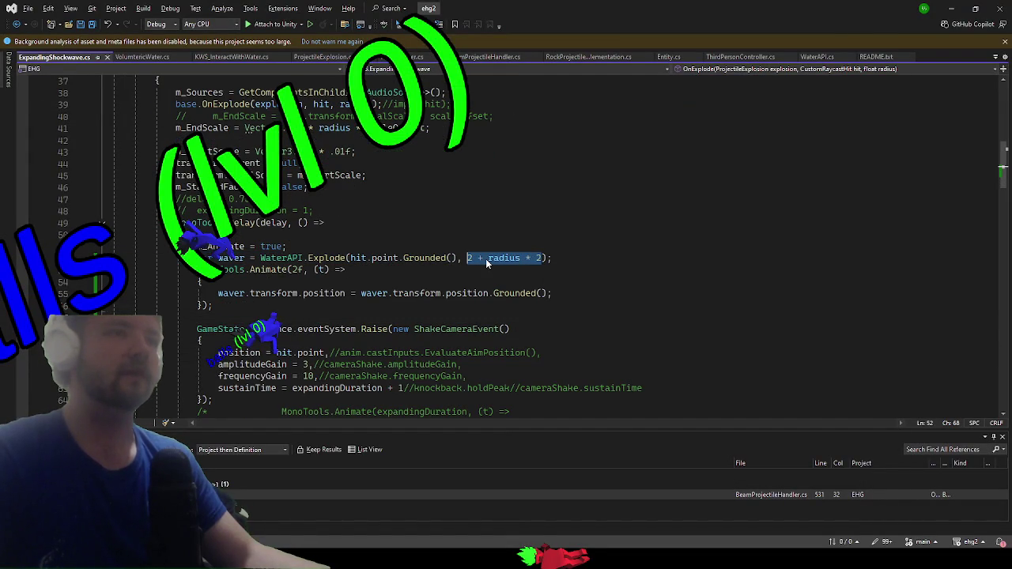
type("10")
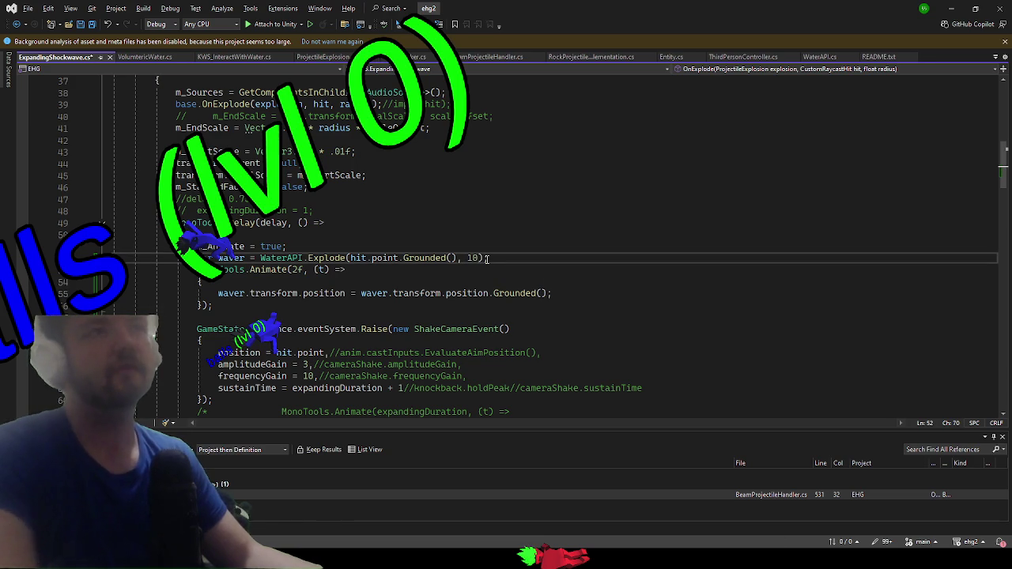
key("alt+Tab")
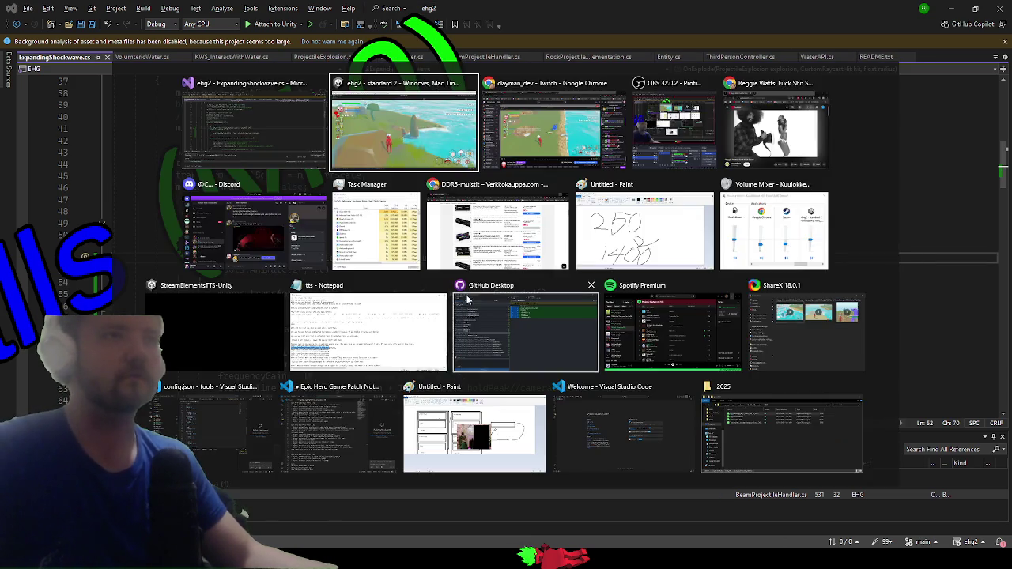
key("r")
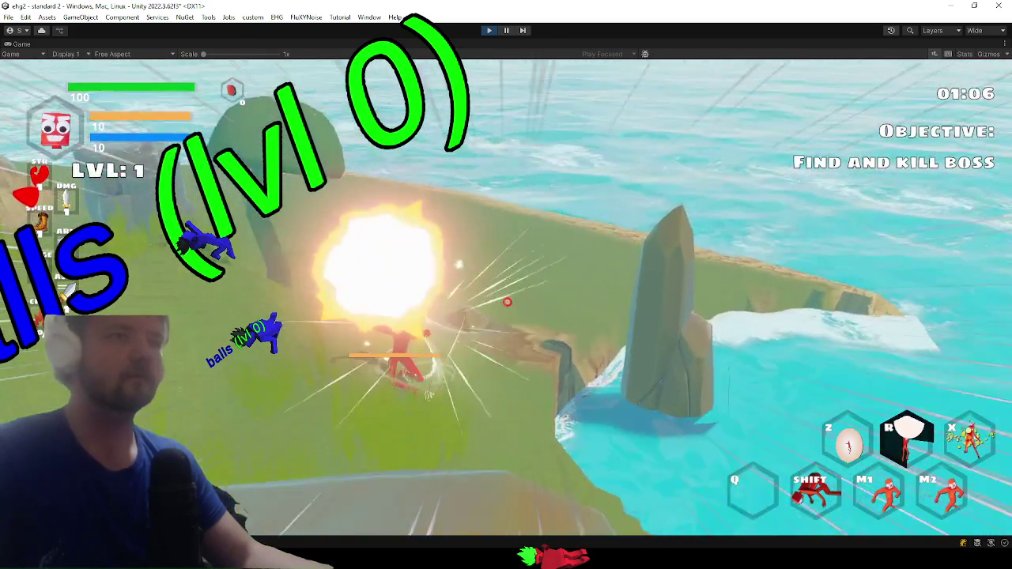
- Run the character past the shoreline and cliffs, over the grassy hill toward the river
key("w")
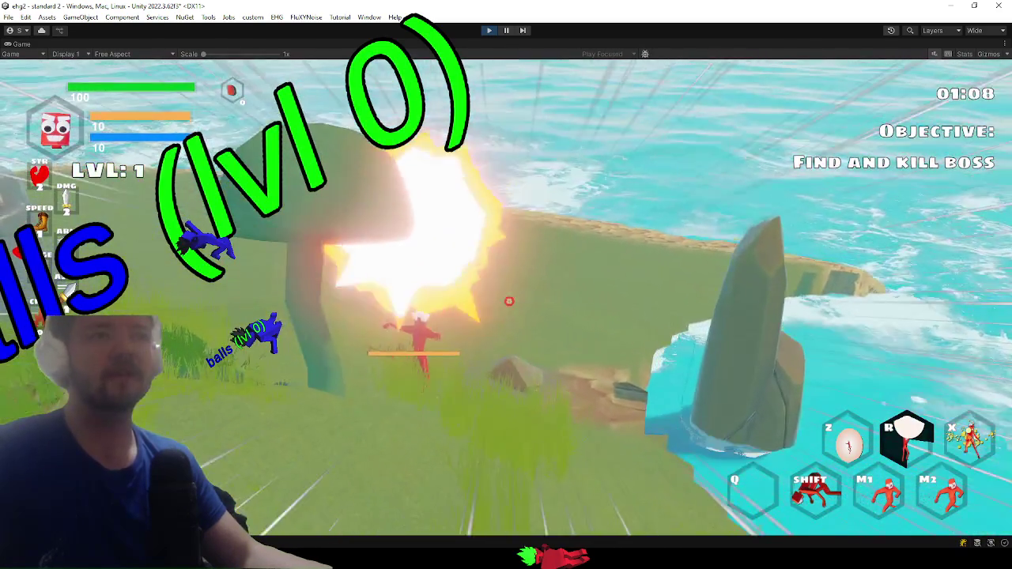
key("w")
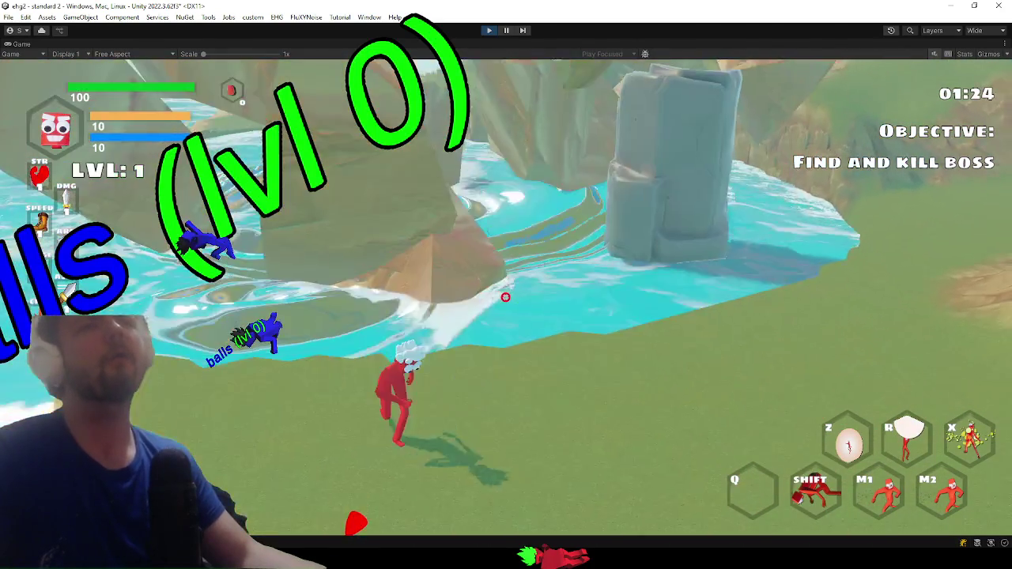
key("w")
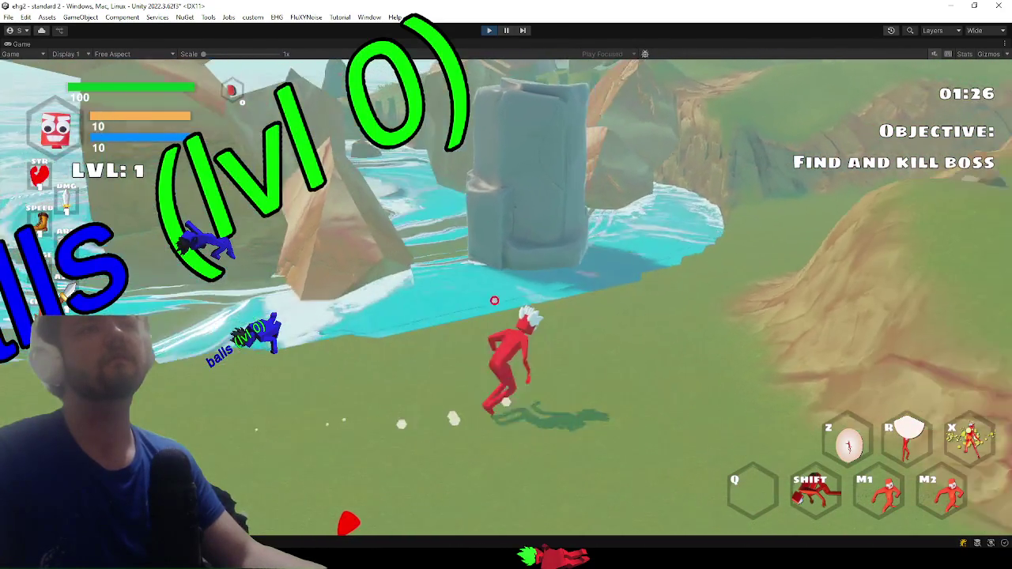
key("w")
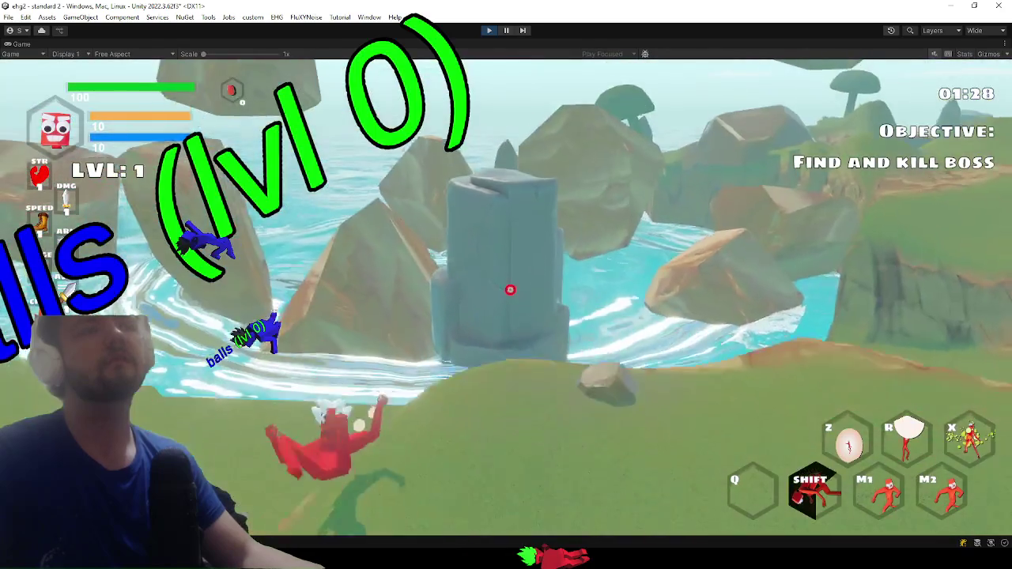
key("w")
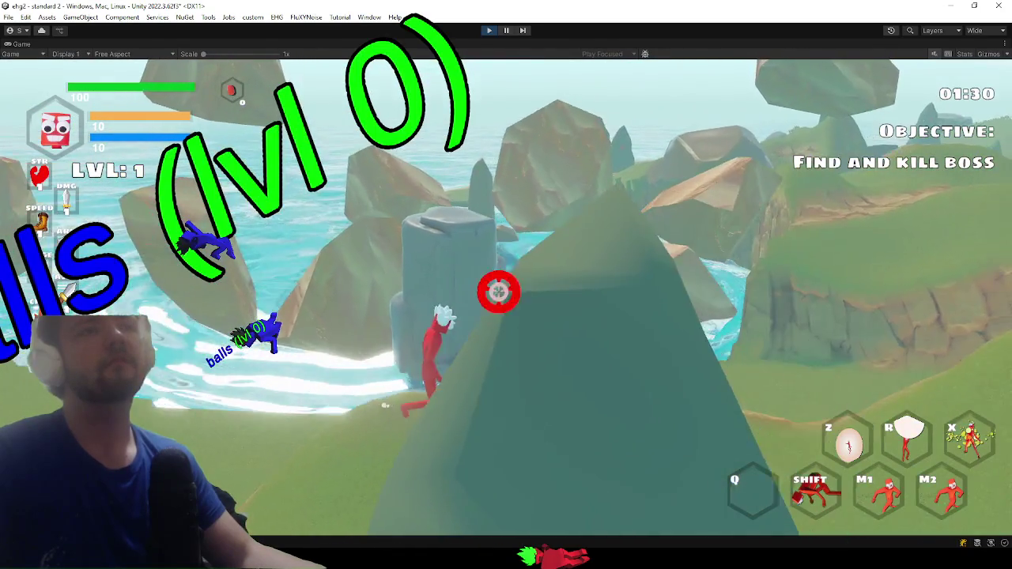
key("alt+Tab")
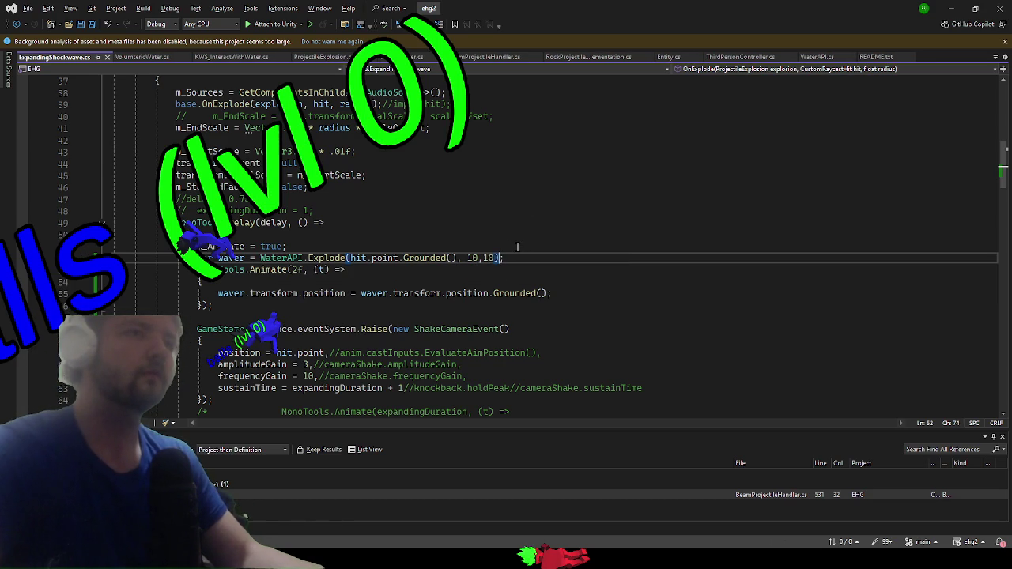
- Run down the slope and along the ridge toward the ocean, firing a shockwave on the way
key("alt+Tab")
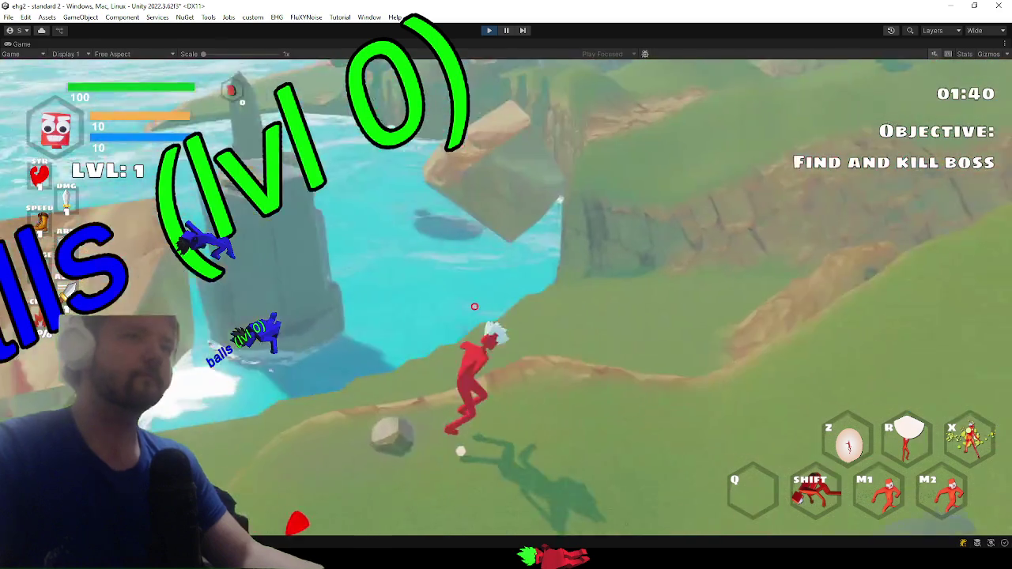
key("w")
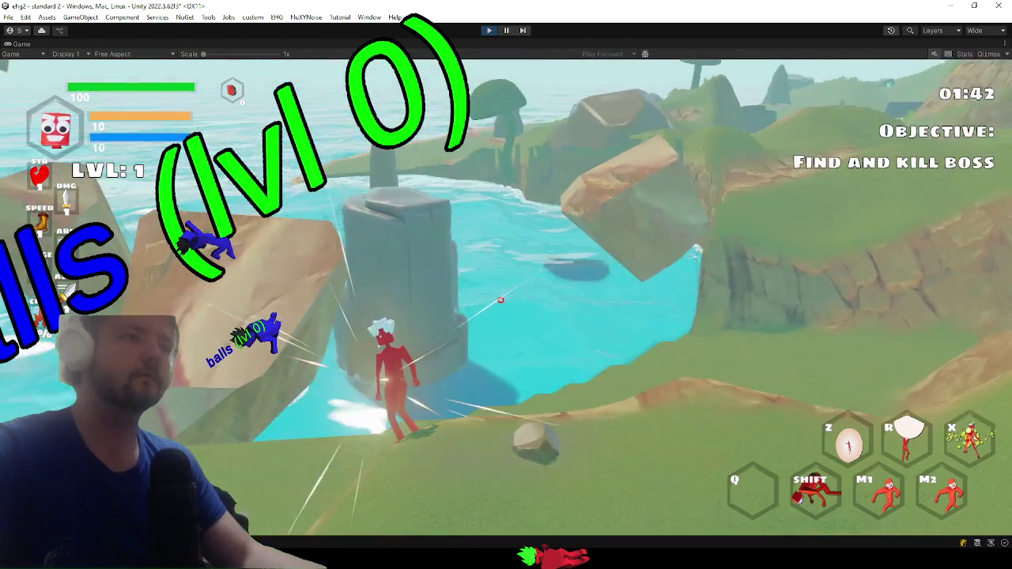
key("w")
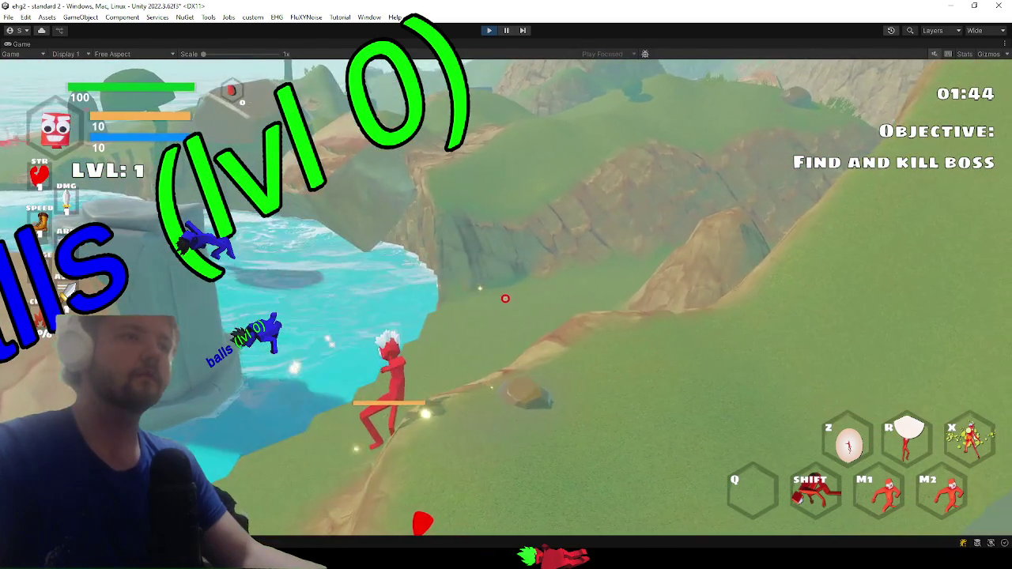
key("r")
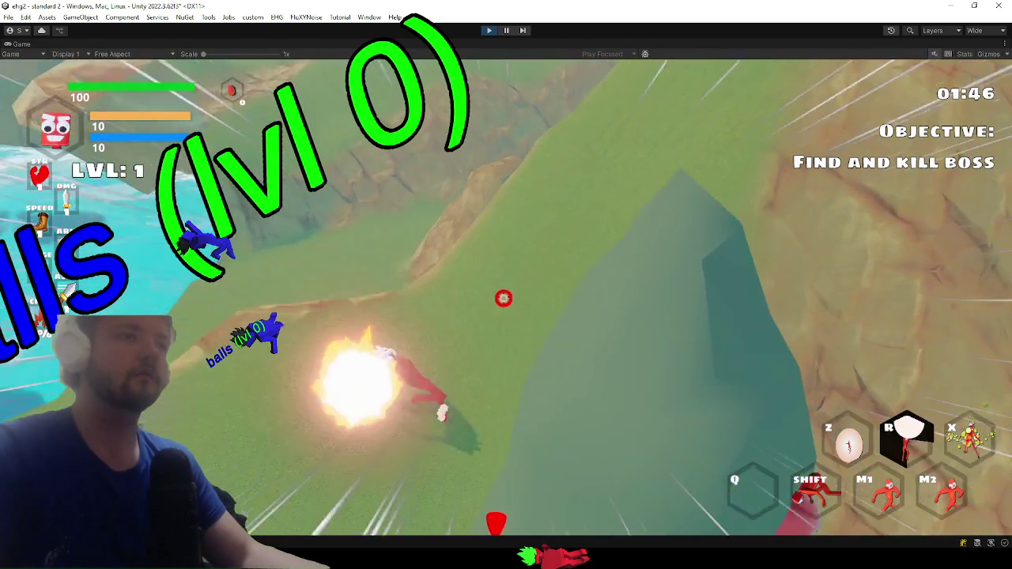
key("w")
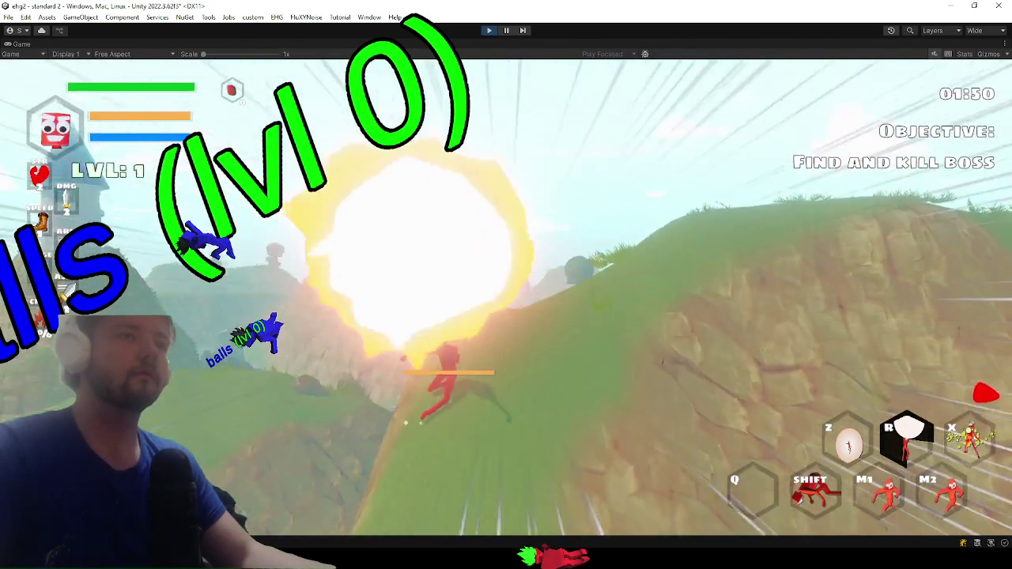
key("w")
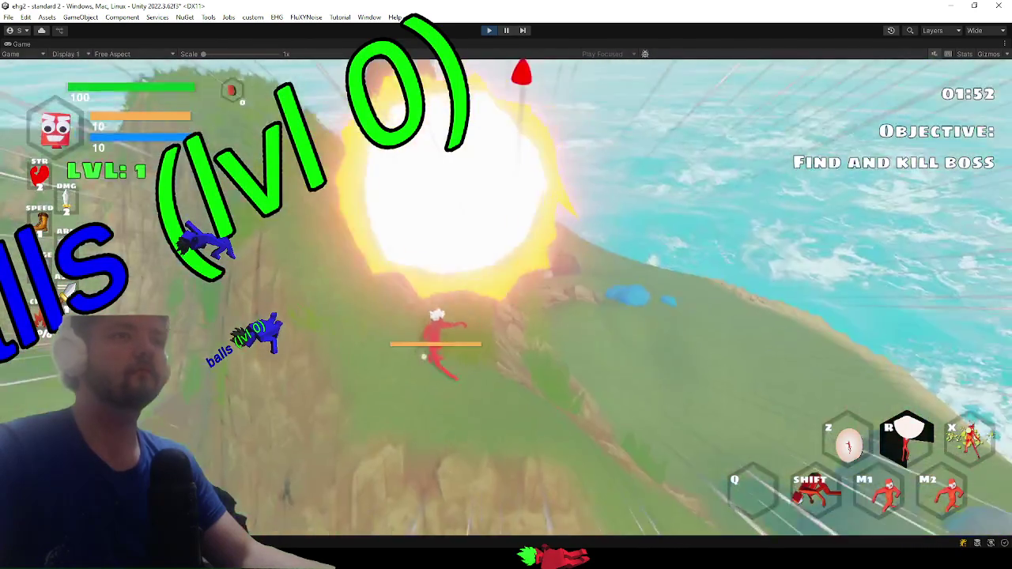
key("w")
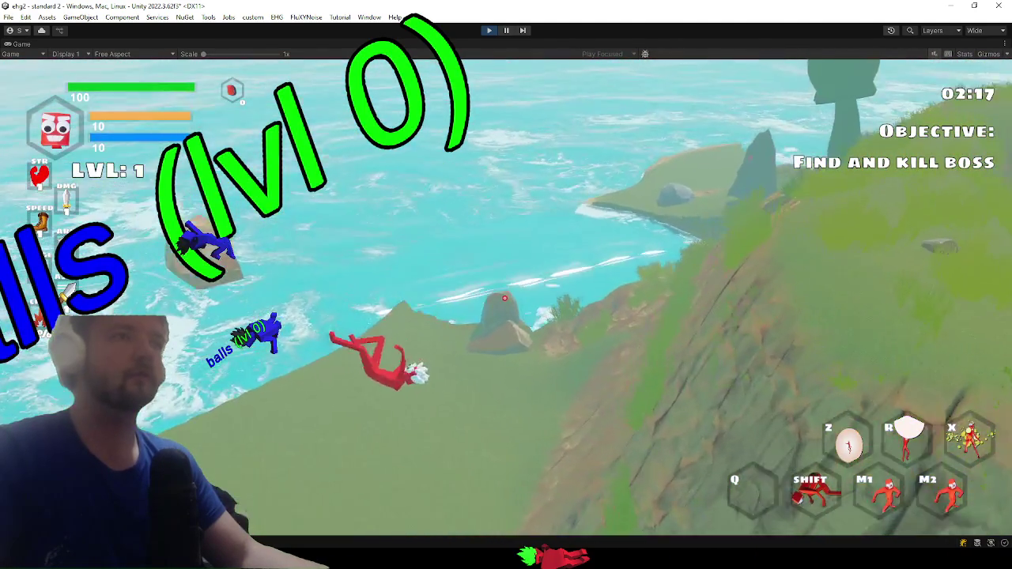
- Change the first 10 in the WaterAPI.Explode call to 2+radius and resume the game
key("alt+Tab")
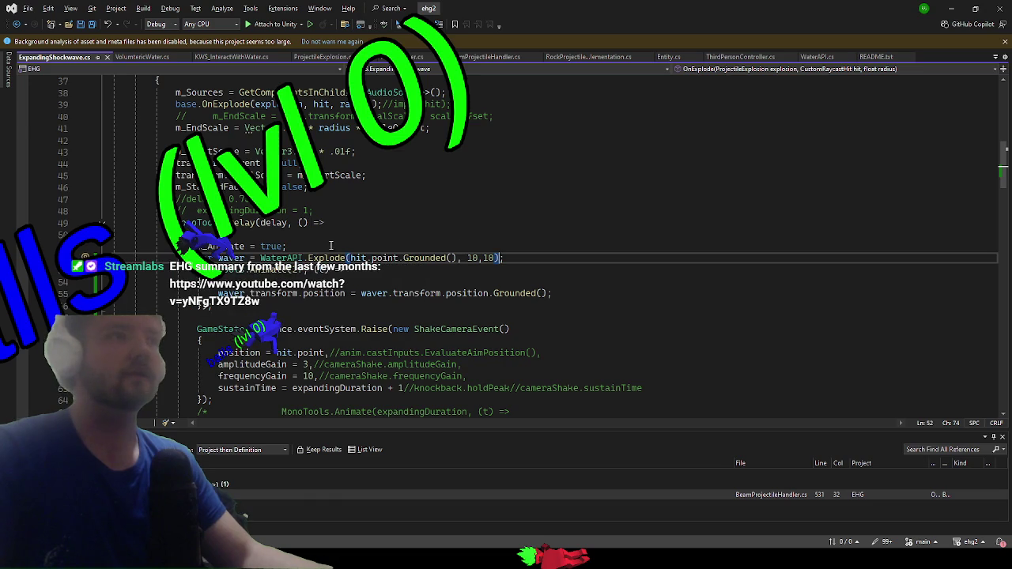
double_click(475, 258)
type("2+radius")
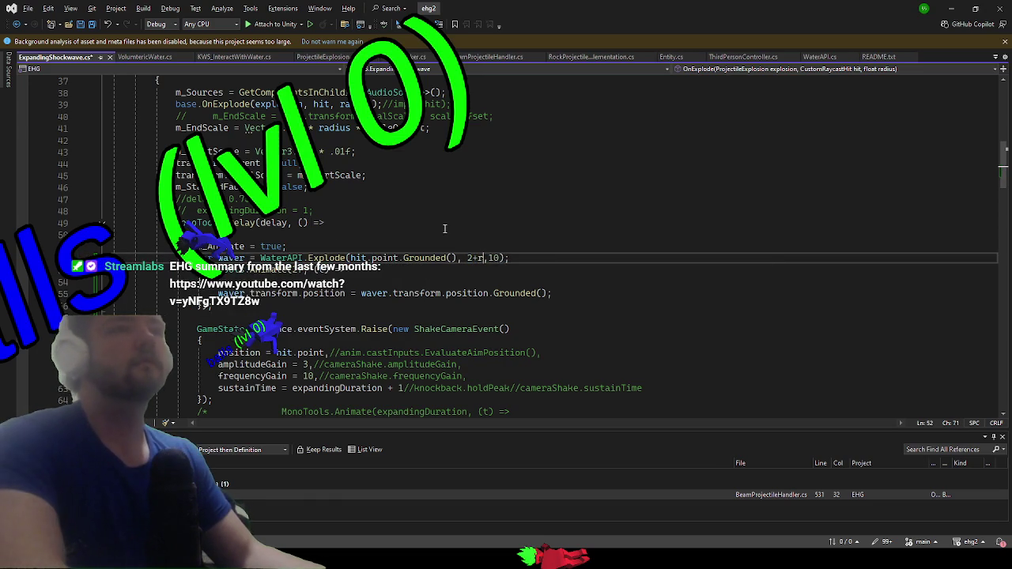
key("alt+Tab")
key("super")
left_click(603, 283)
key("w")
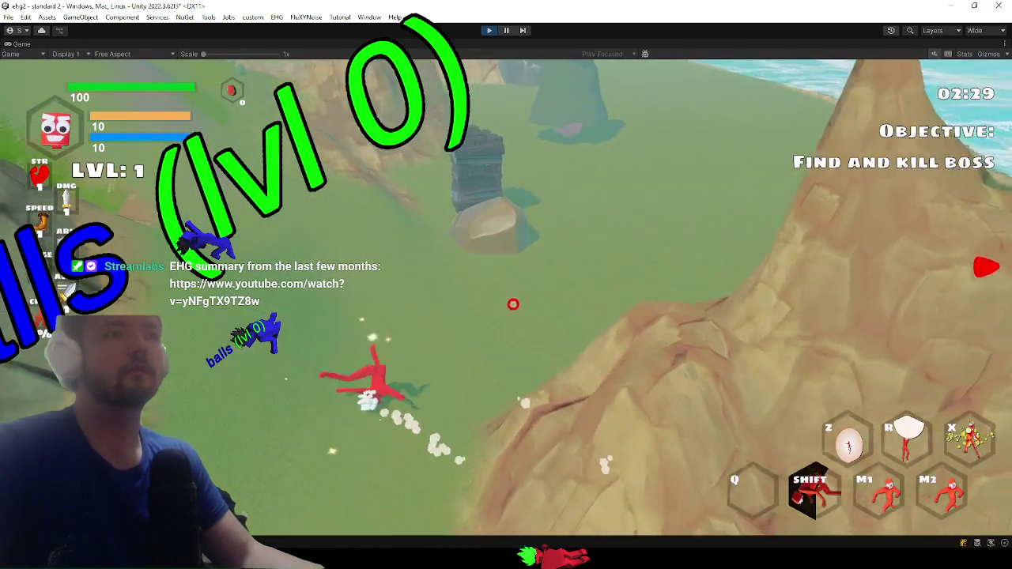
- Fire shockwaves toward the sea, then dash and run up the slope toward the cliffs
key("r")
key("w")
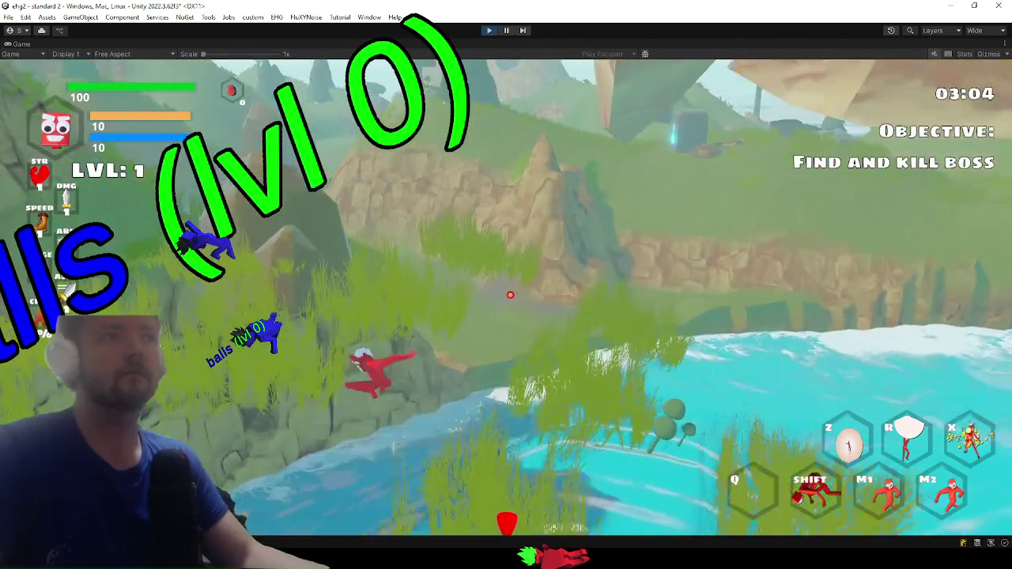
key("shift")
key("w")
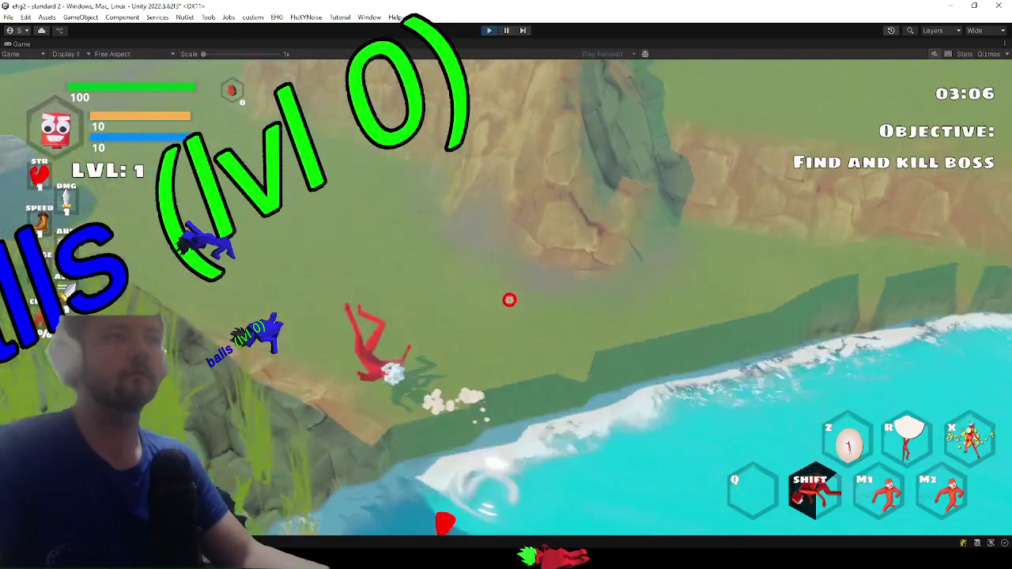
key("shift")
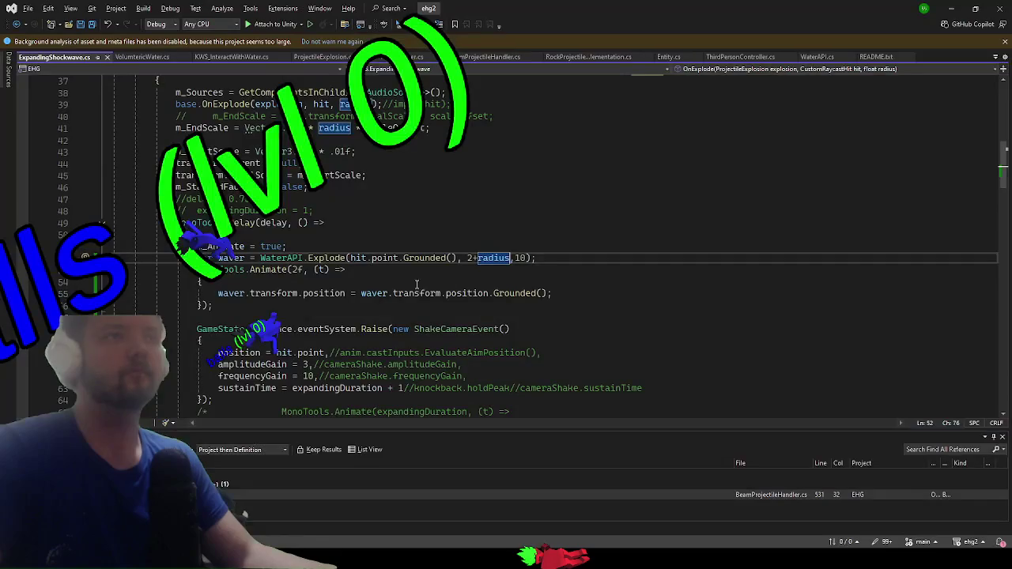
- Cut the waver WaterAPI.Explode block from the delayed callback and paste it after line 47
scroll(222, 318, "up", 1)
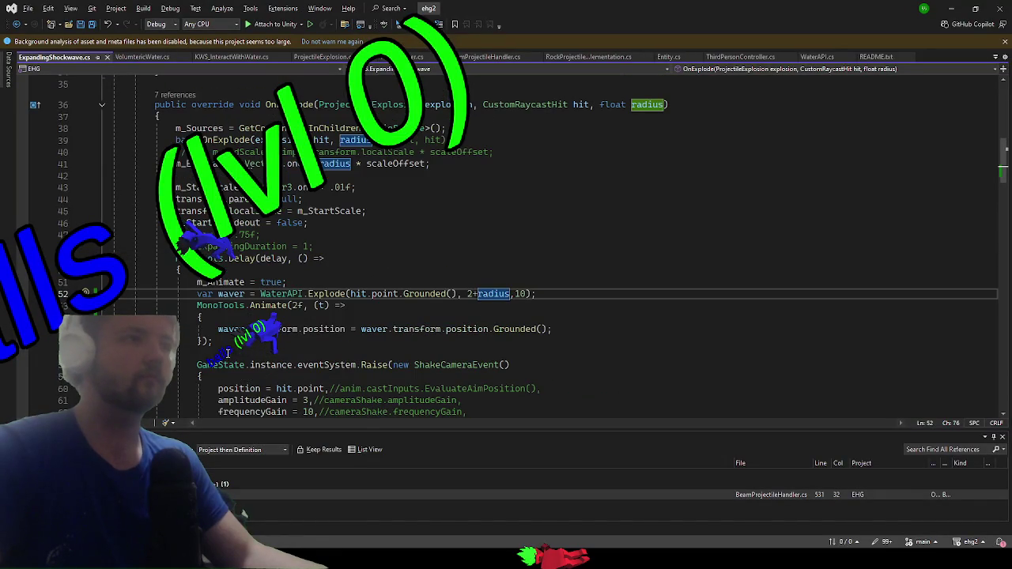
left_click_drag(227, 349, 190, 293)
scroll(294, 349, "up", 3)
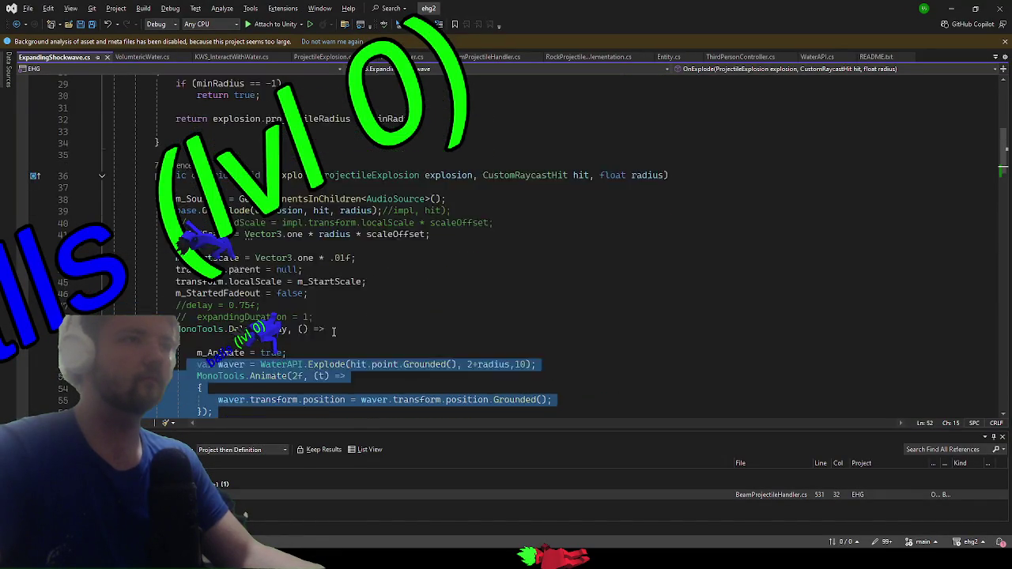
left_click(327, 333)
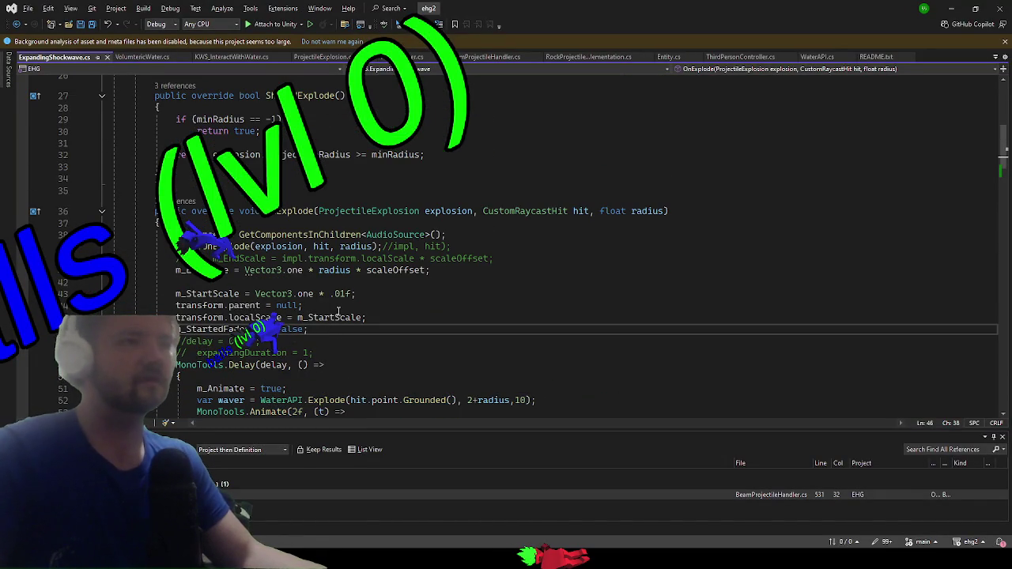
scroll(339, 310, "down", 4)
left_click_drag(225, 312, 203, 254)
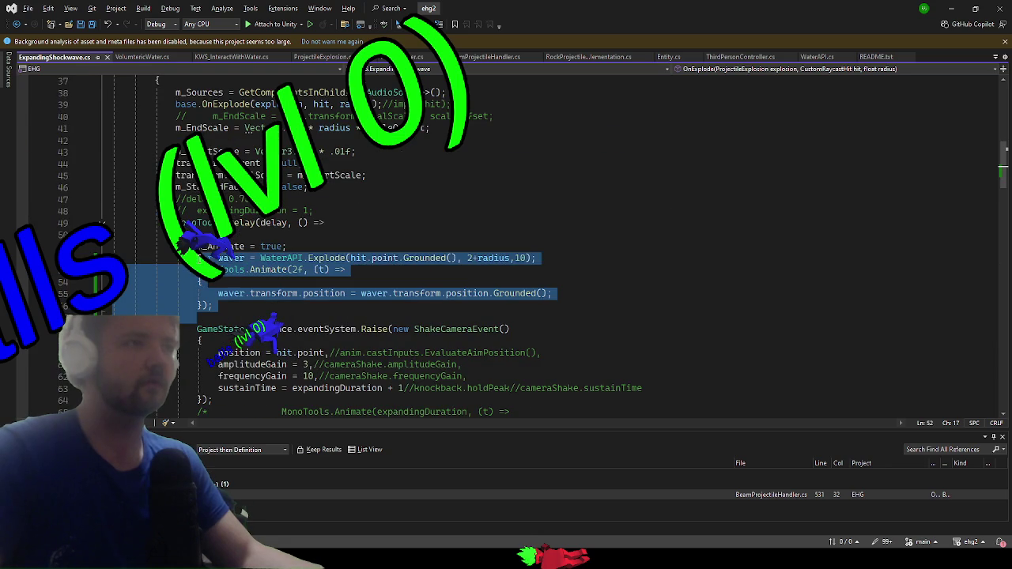
key("Delete")
scroll(304, 300, "up", 3)
left_click(327, 304)
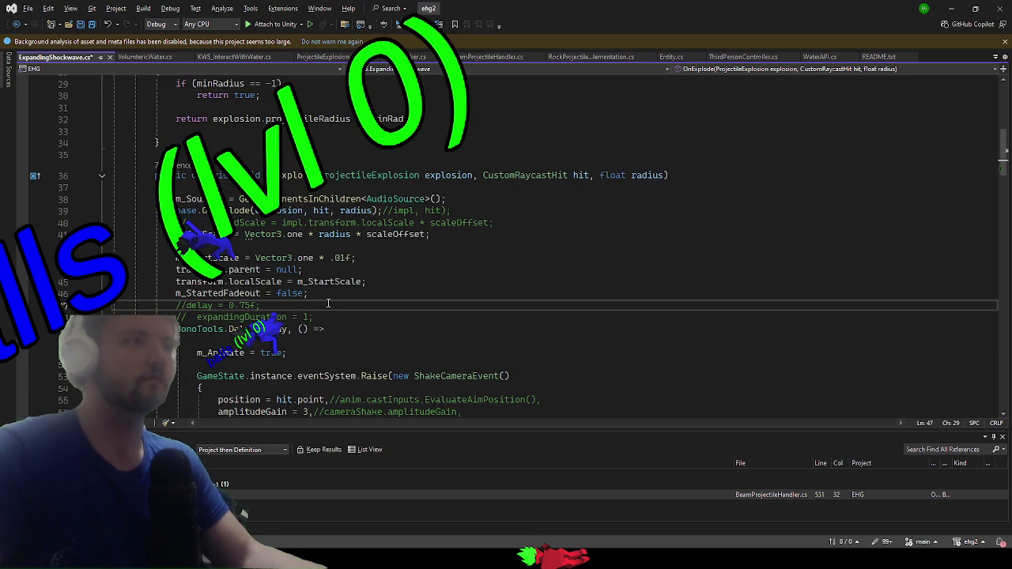
key("ctrl+v")
- Return to the running game in Unity and focus the Game view
key("alt+Tab")
key("super")
left_click(656, 216)
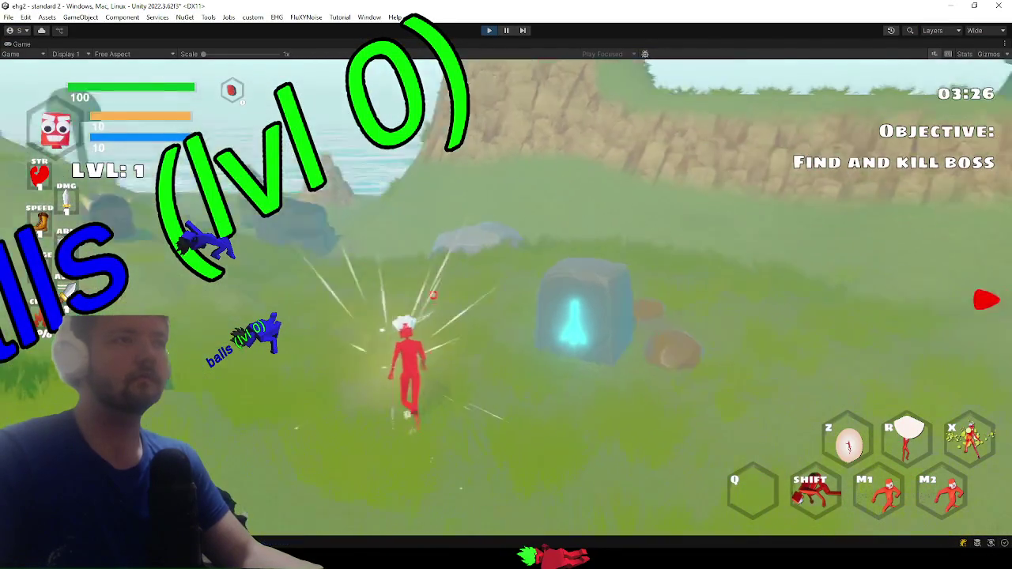
- Fire a shockwave beside the glowing stone to check the updated water reaction
key("r")
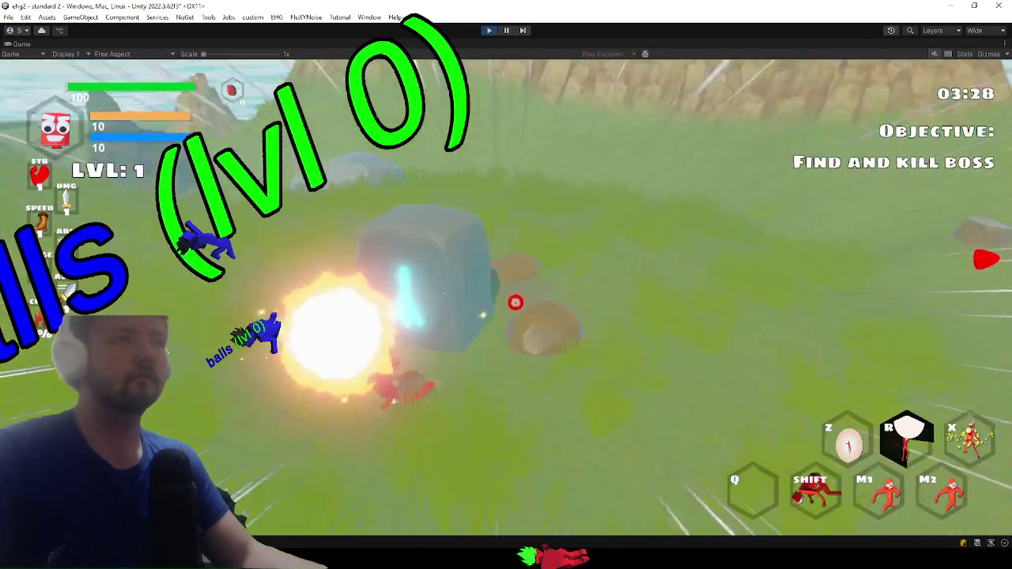